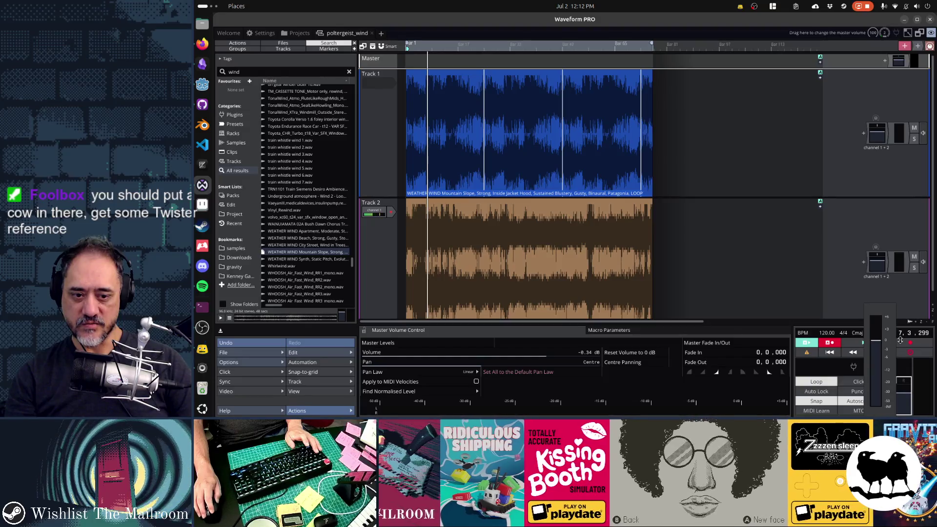
Step: Raise the master volume to -0.10 dB and play both layered wind tracks from bar 1
{"action": "left_click_drag", "start_coordinate": [901, 340], "coordinate": [901, 338]}
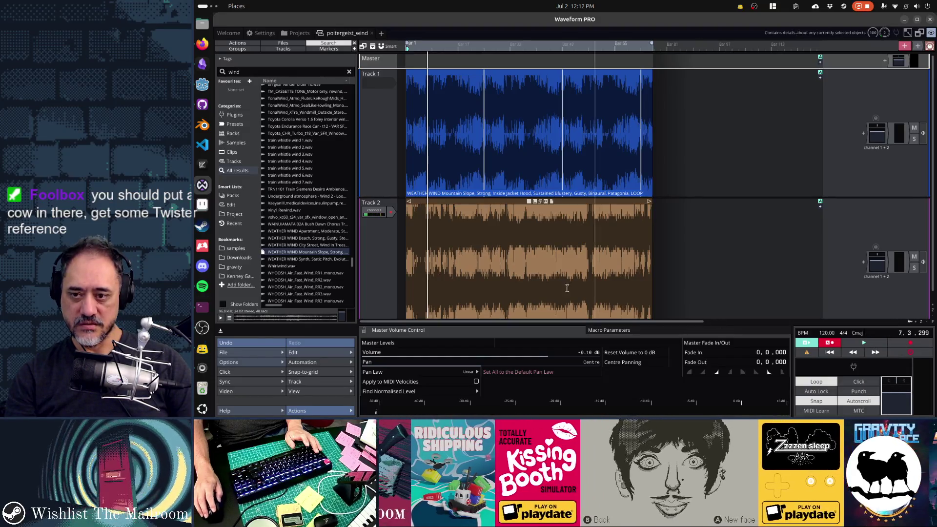
{"action": "key", "text": "space"}
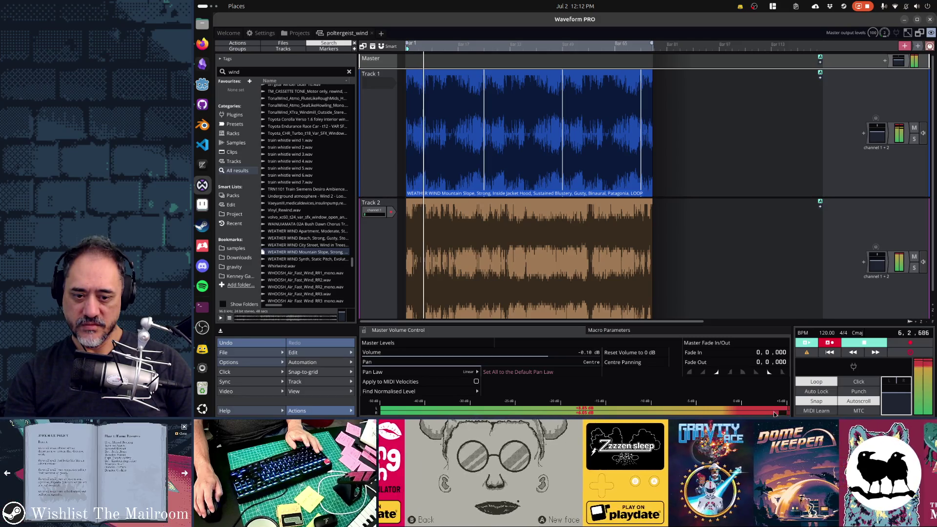
{"action": "key", "text": "space"}
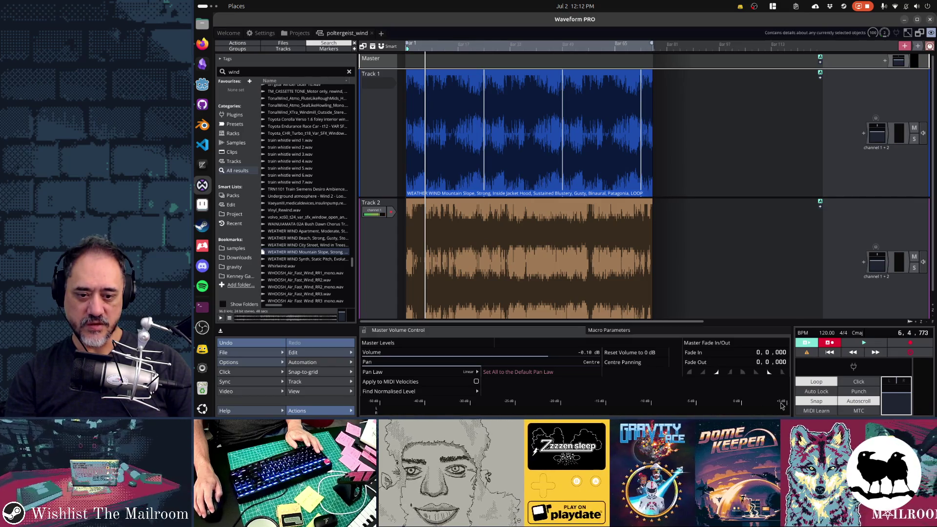
{"action": "key", "text": "space"}
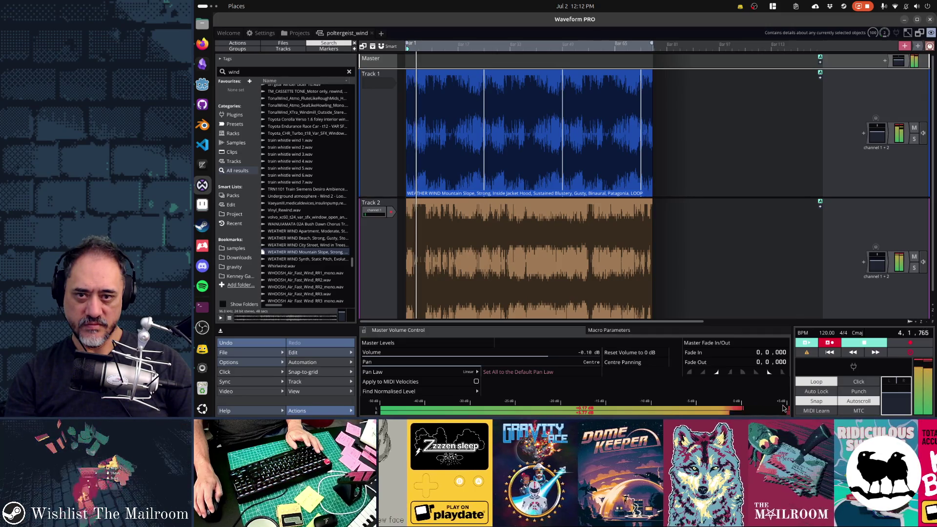
{"action": "left_click", "coordinate": [516, 74]}
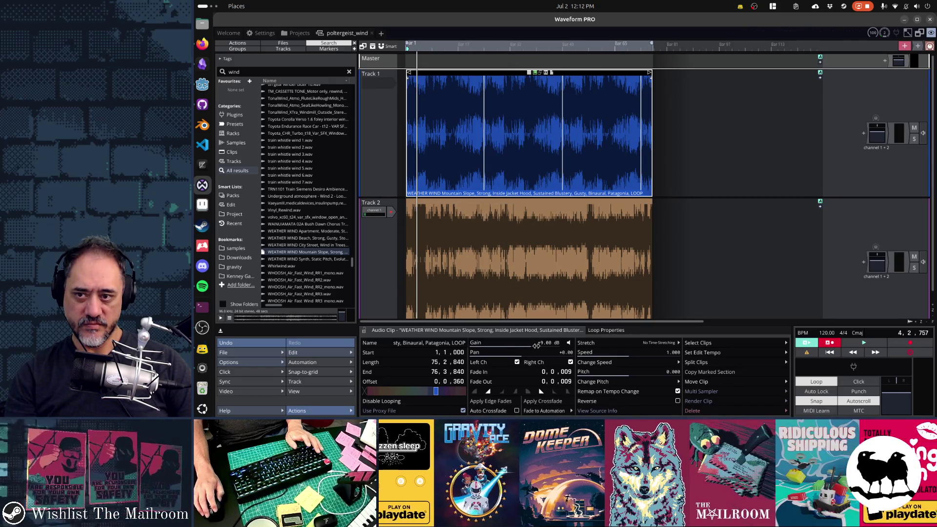
Step: Lower the Track 1 Mountain Slope clip's gain and audition the mix from around bar 13
{"action": "left_click_drag", "start_coordinate": [536, 346], "coordinate": [535, 346]}
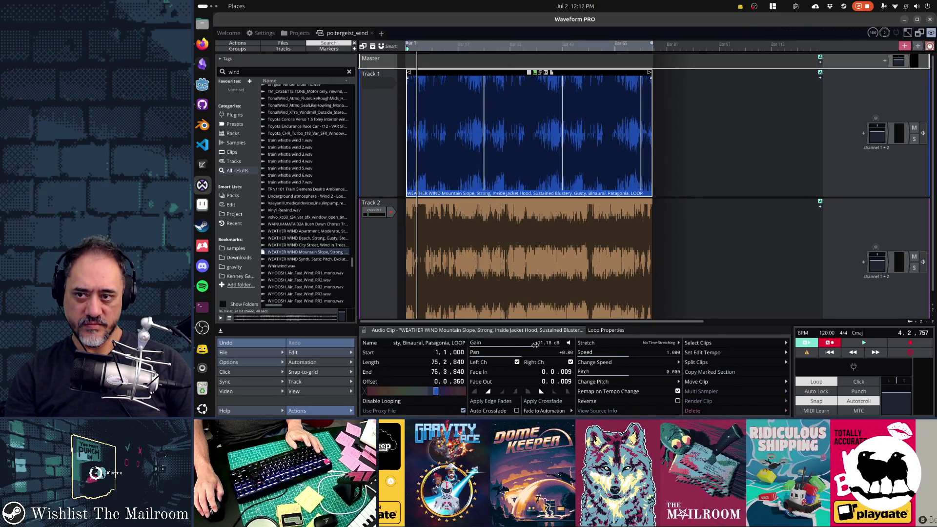
{"action": "left_click", "coordinate": [445, 91]}
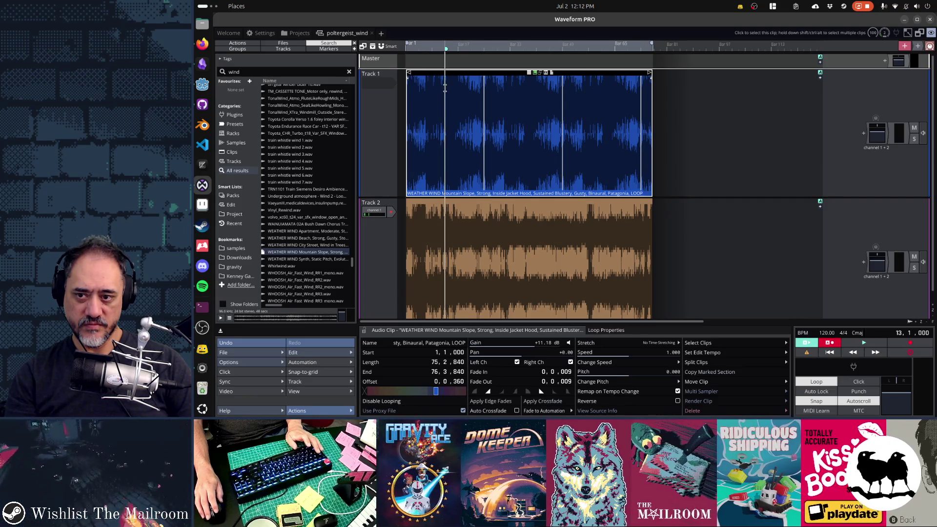
{"action": "key", "text": "space"}
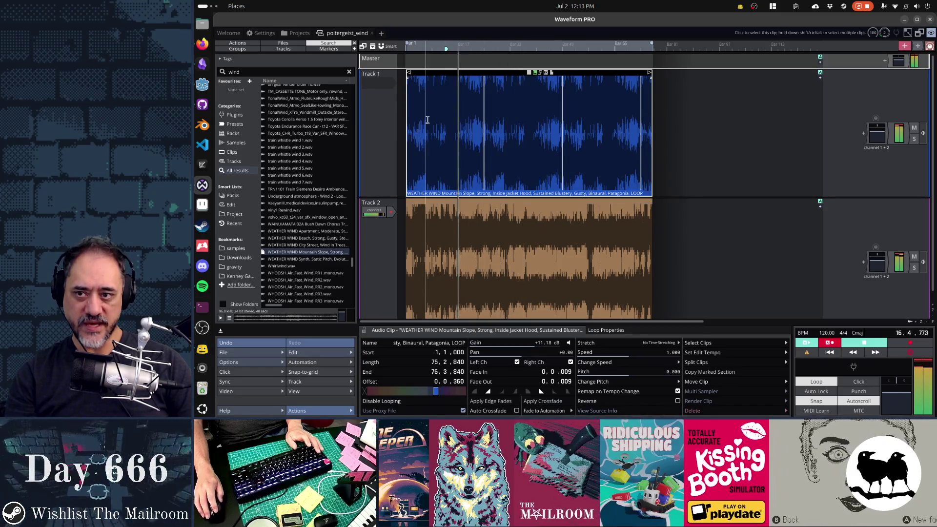
{"action": "key", "text": "space"}
{"action": "key", "text": "space"}
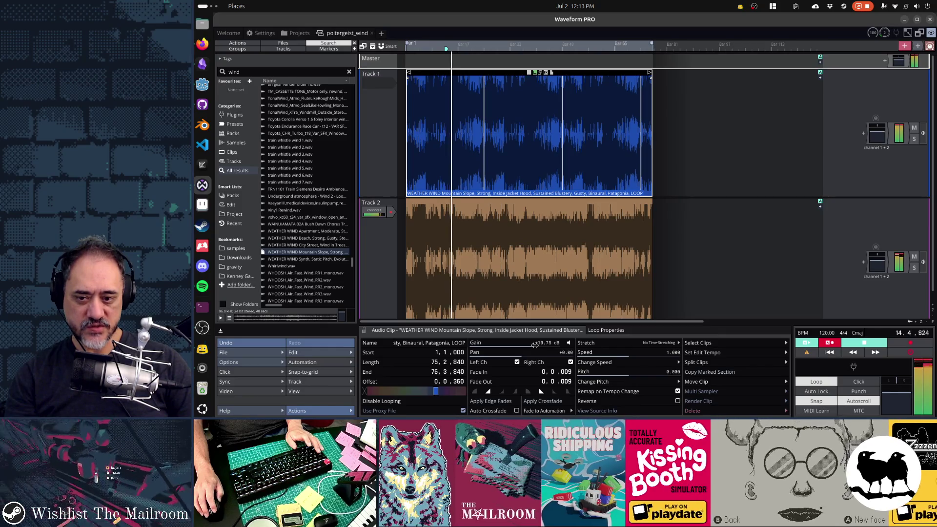
Step: Fine-tune the Track 1 clip's gain up and down, settling at about +10.32 dB
{"action": "left_click_drag", "start_coordinate": [535, 345], "coordinate": [528, 346]}
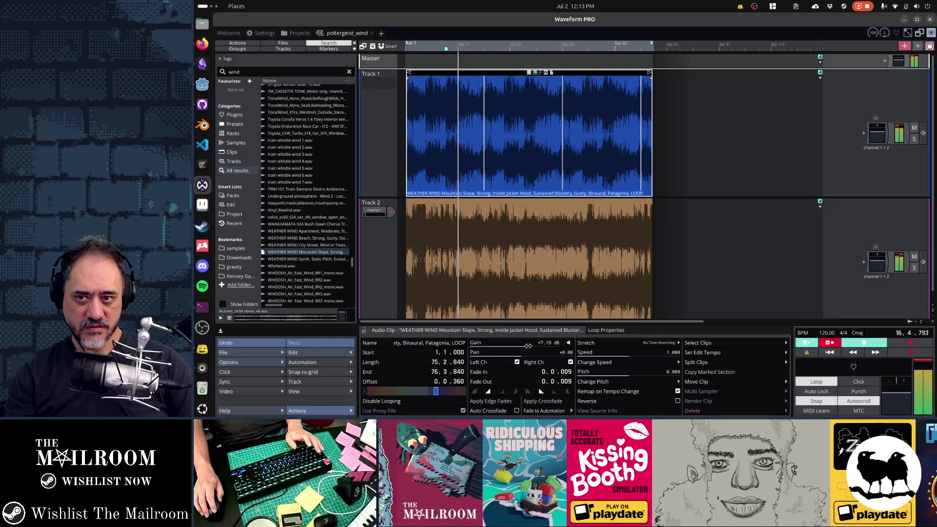
{"action": "left_click_drag", "start_coordinate": [528, 346], "coordinate": [548, 344]}
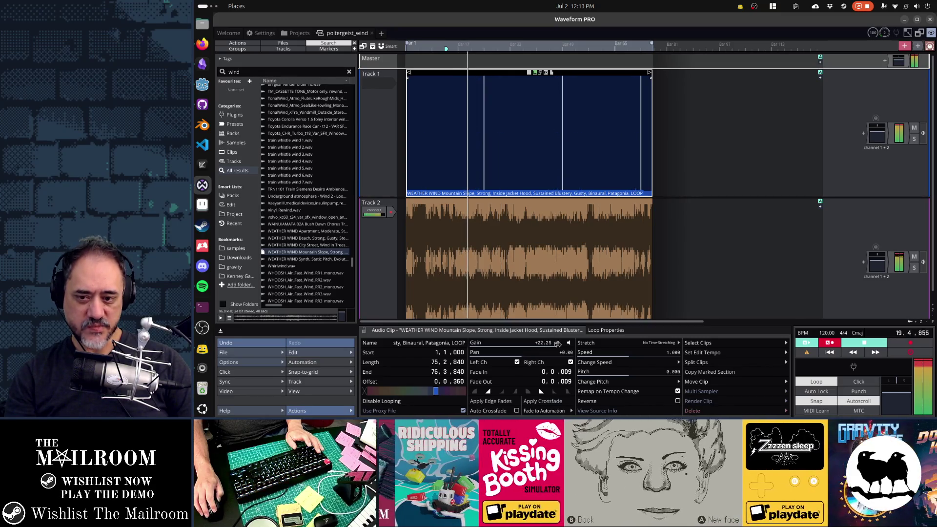
{"action": "left_click_drag", "start_coordinate": [557, 343], "coordinate": [535, 353]}
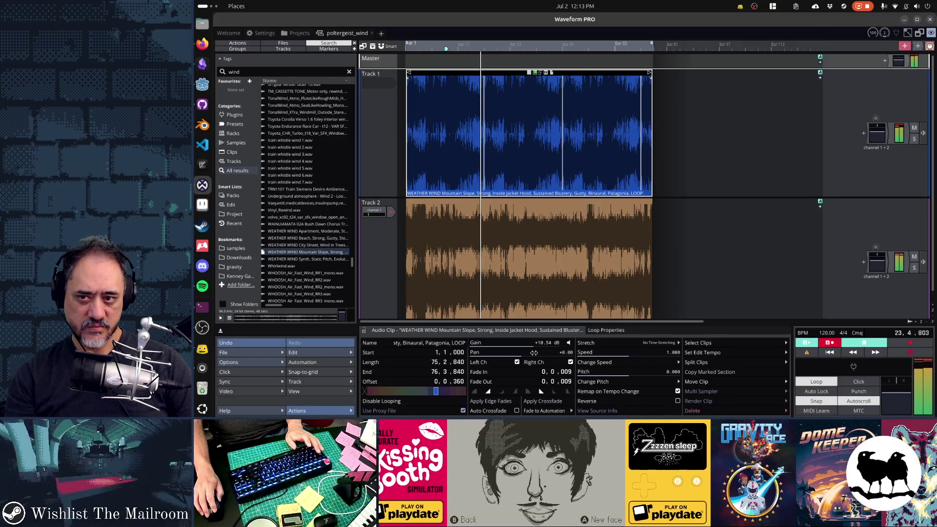
{"action": "left_click_drag", "start_coordinate": [535, 353], "coordinate": [535, 353]}
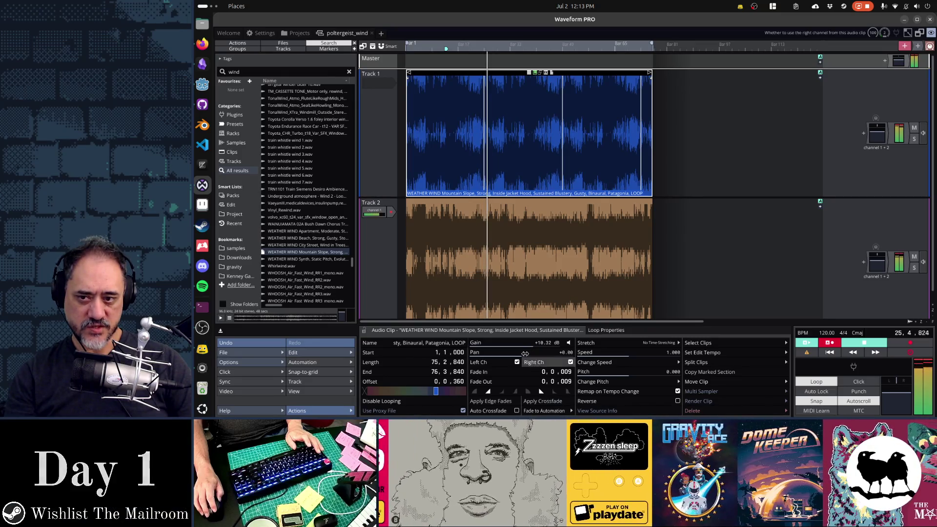
{"action": "left_click", "coordinate": [501, 203]}
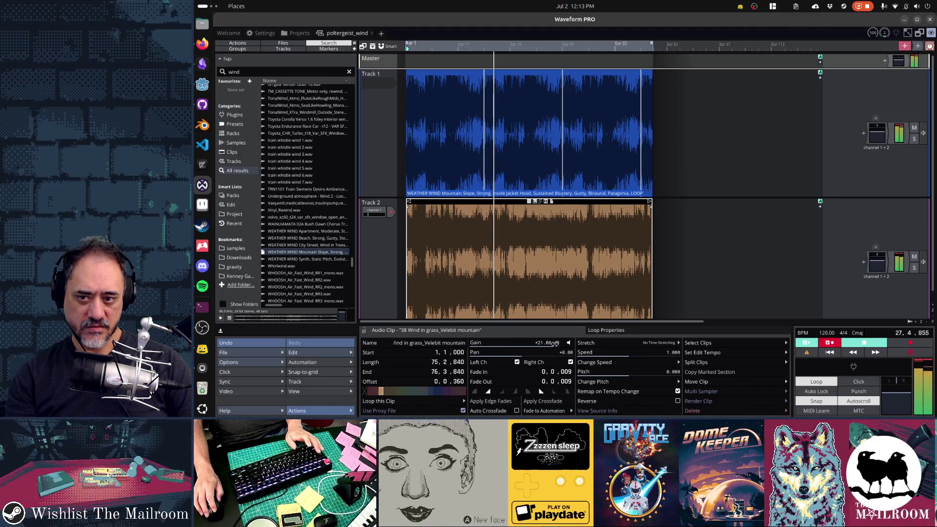
Step: Boost the Track 2 Wind in grass clip to +22.25 dB and audition from bar 57
{"action": "left_click_drag", "start_coordinate": [551, 343], "coordinate": [558, 344]}
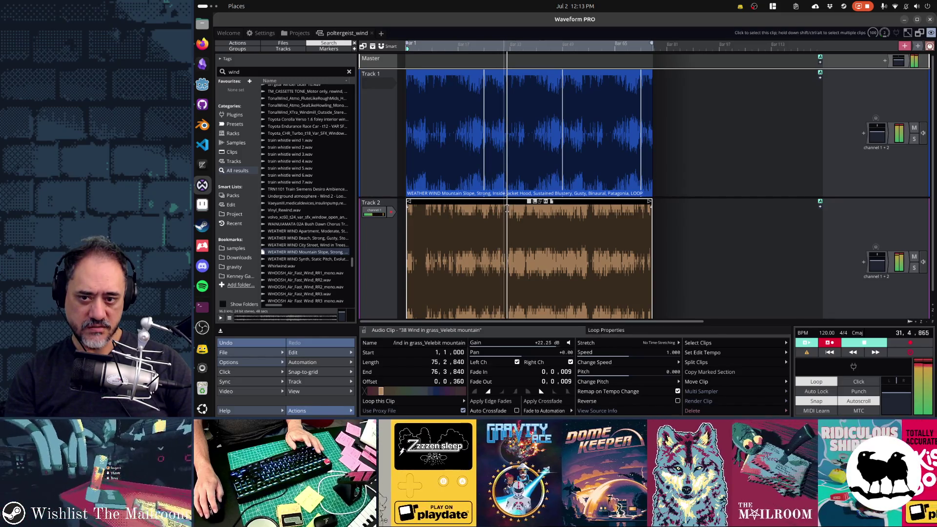
{"action": "left_click", "coordinate": [586, 212]}
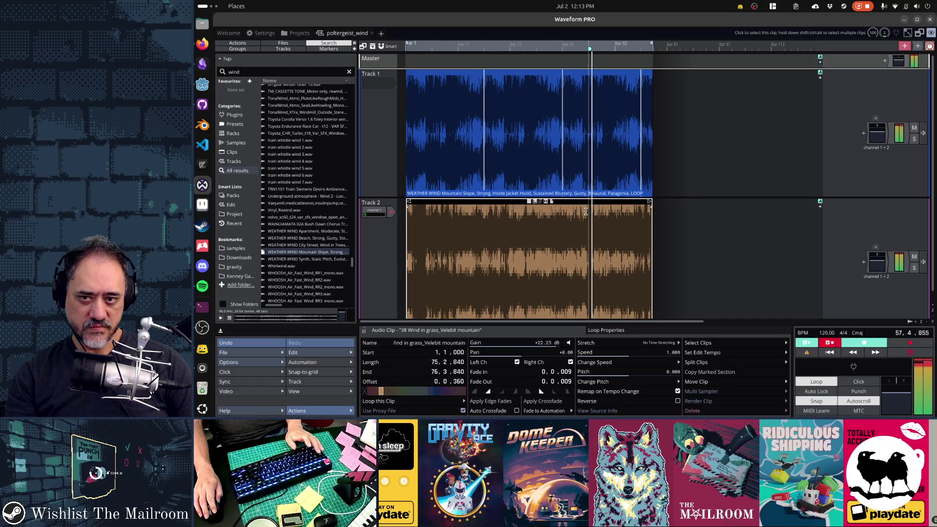
Step: Render the mix to poltergeist_wind.ogg and move it into the game's sounds folder
{"action": "key", "text": "space"}
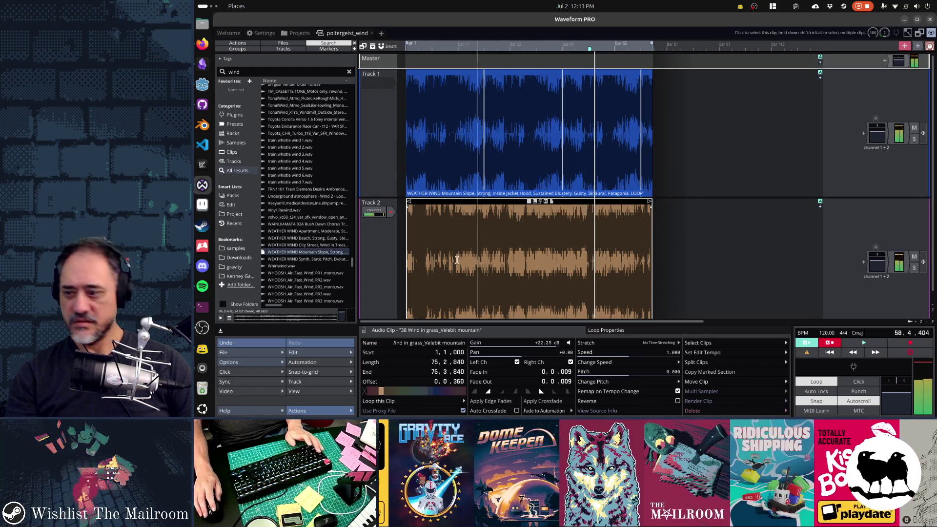
{"action": "left_click", "coordinate": [240, 356]}
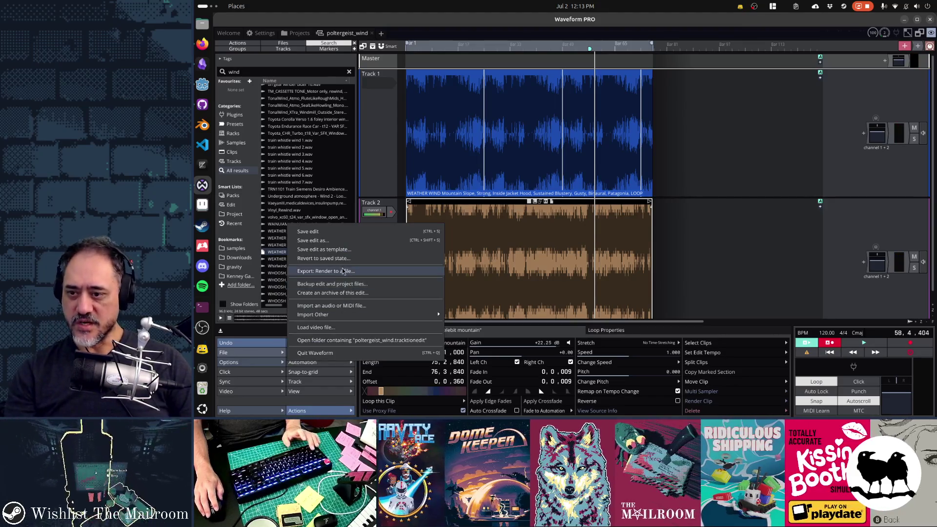
{"action": "left_click", "coordinate": [344, 271]}
{"action": "left_click", "coordinate": [631, 295]}
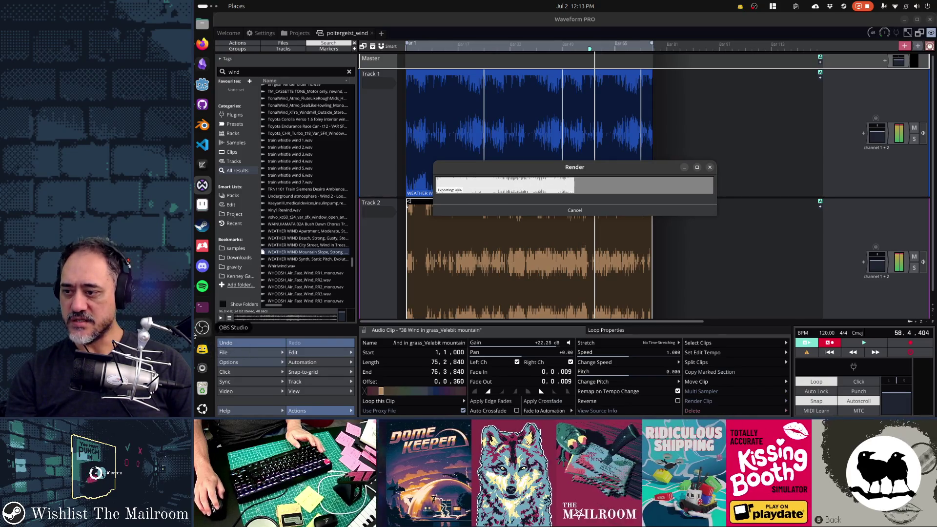
{"action": "left_click", "coordinate": [201, 313]}
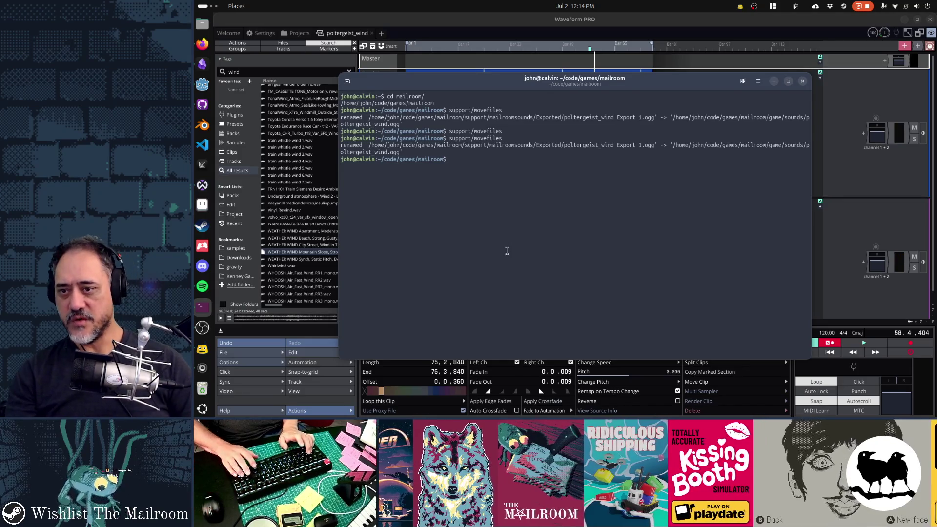
{"action": "type", "text": "support/movefiles"}
{"action": "key", "text": "alt+Tab"}
{"action": "key", "text": "alt+Tab"}
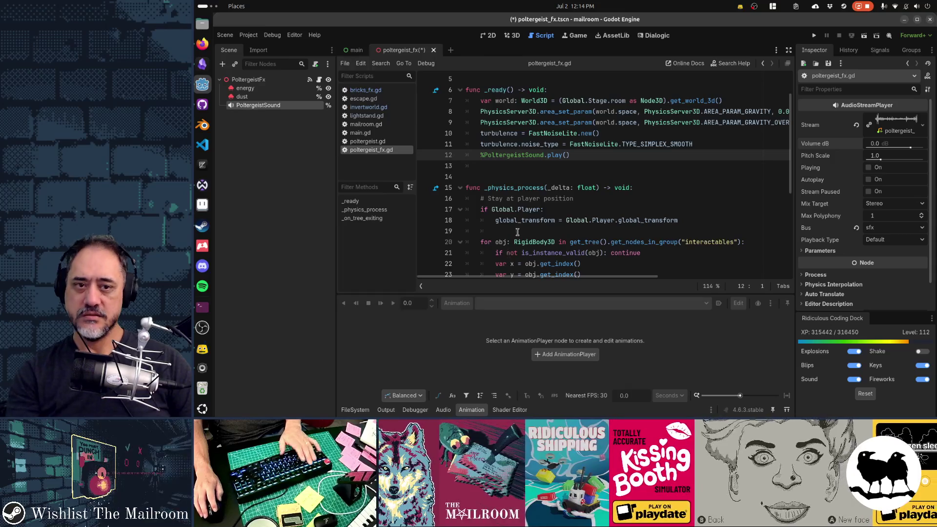
Step: Launch The Mailroom from the Godot editor with Run Project (F5)
{"action": "key", "text": "F5"}
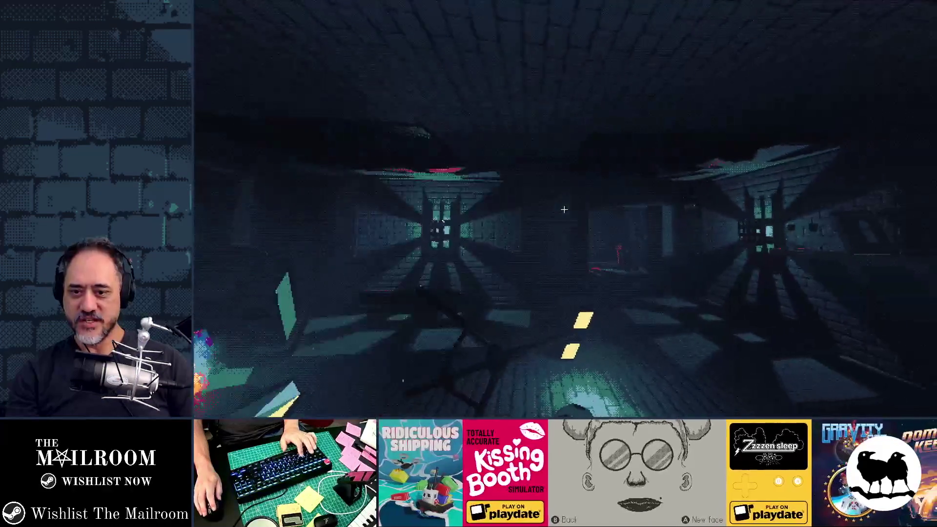
Step: Use the debug console's move-to-table command to place the player at the mailroom table
{"action": "key", "text": "grave"}
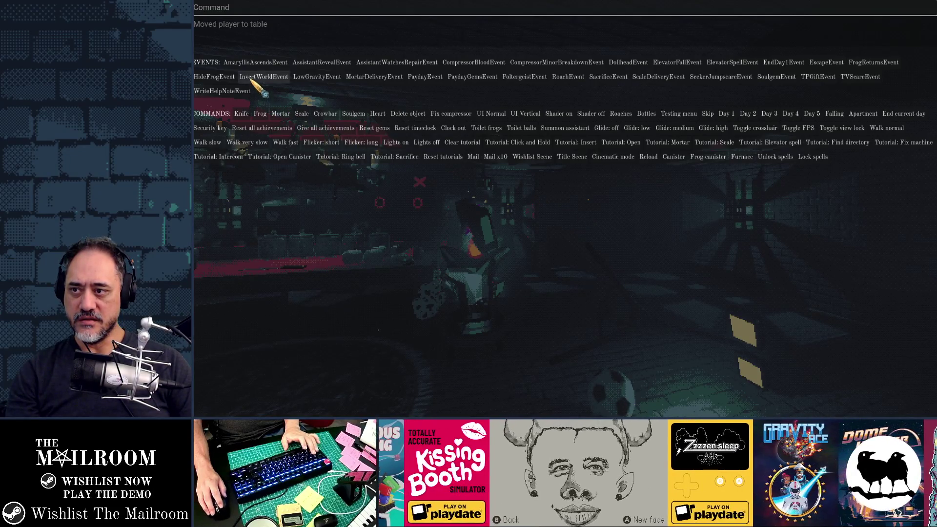
{"action": "key", "text": "grave"}
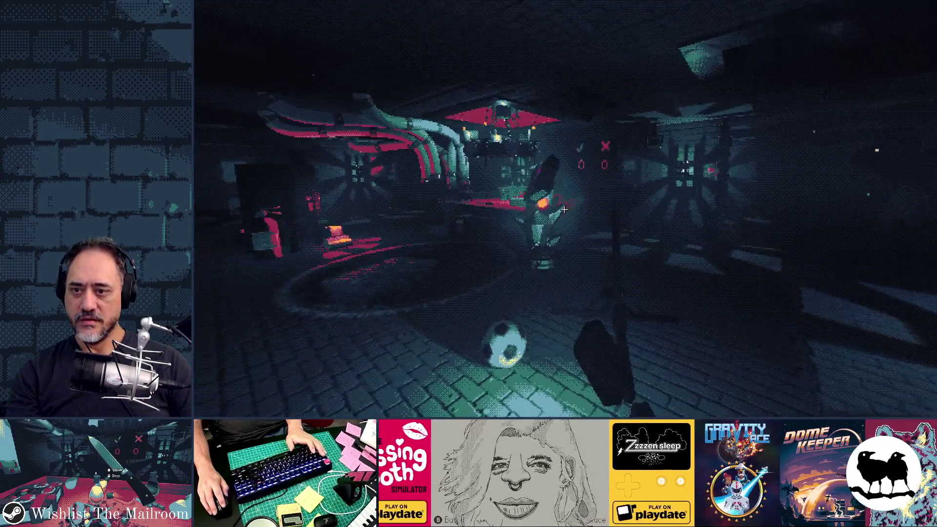
Step: Trigger PoltergeistEvent from the debug console, watch objects float, then return to poltergeist_fx.gd
{"action": "key", "text": "grave"}
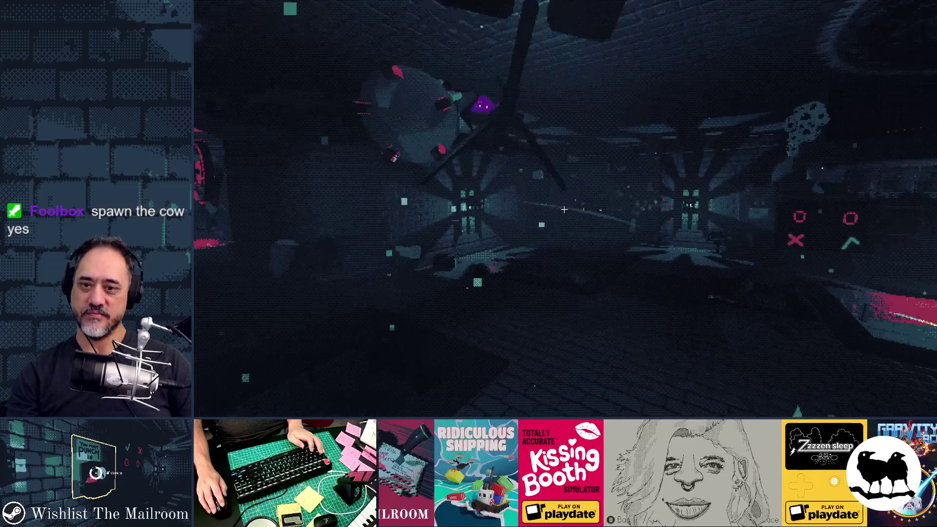
{"action": "key", "text": "alt+Tab"}
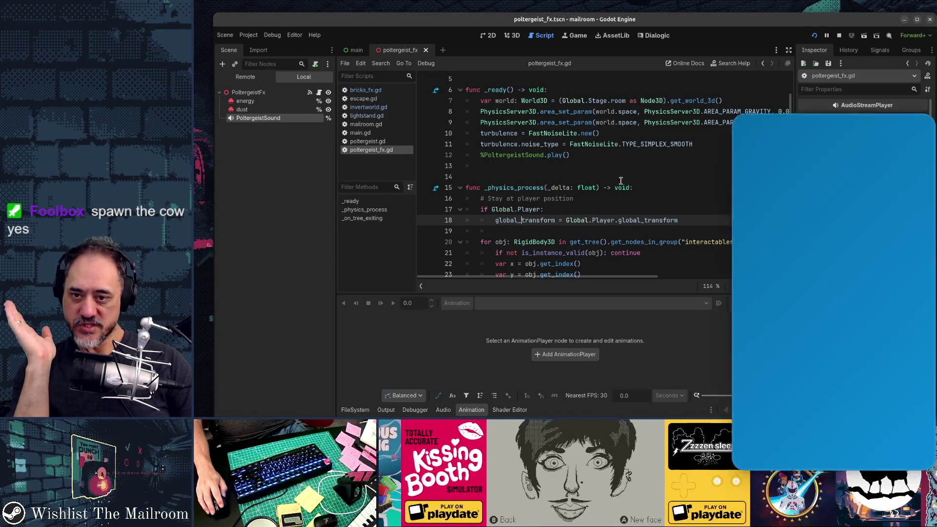
Step: Add a Global.Player.shake(2, 1) line at the top of _physics_process in poltergeist_fx.gd
{"action": "left_click", "coordinate": [703, 203]}
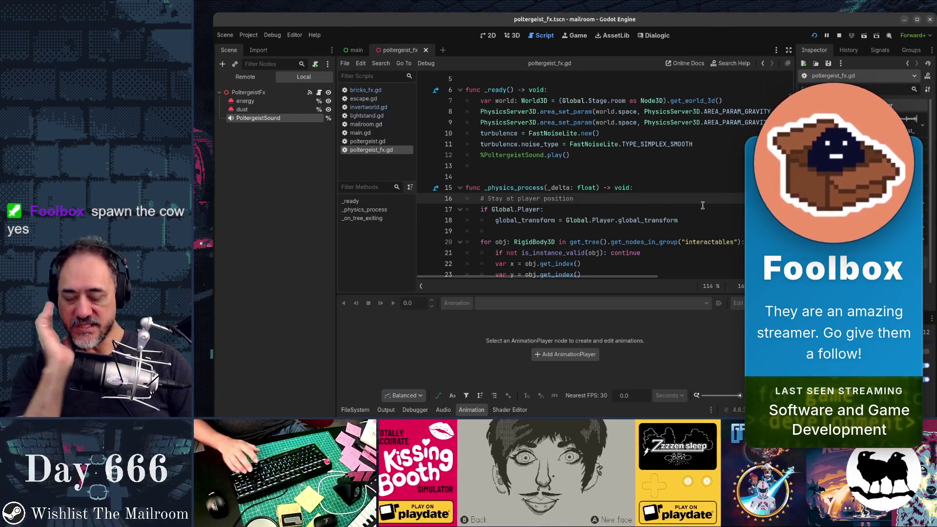
{"action": "key", "text": "Return"}
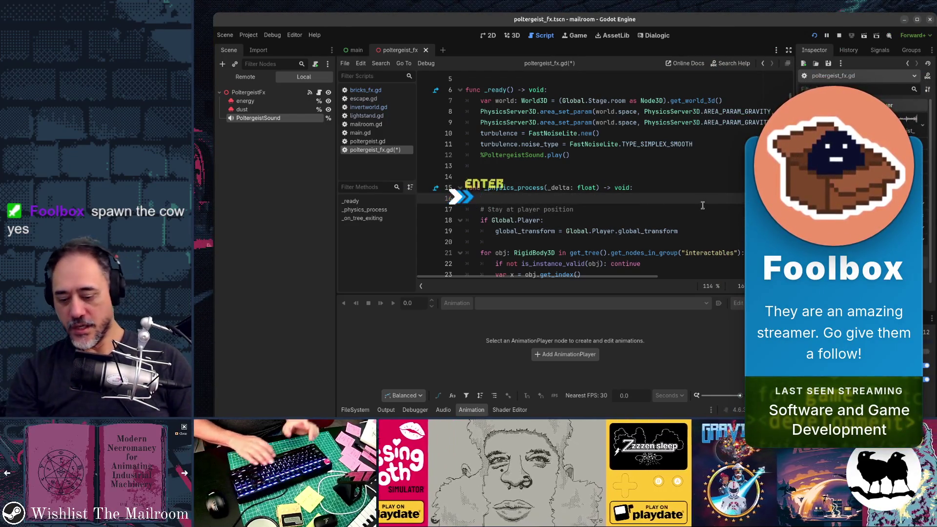
{"action": "type", "text": "if"}
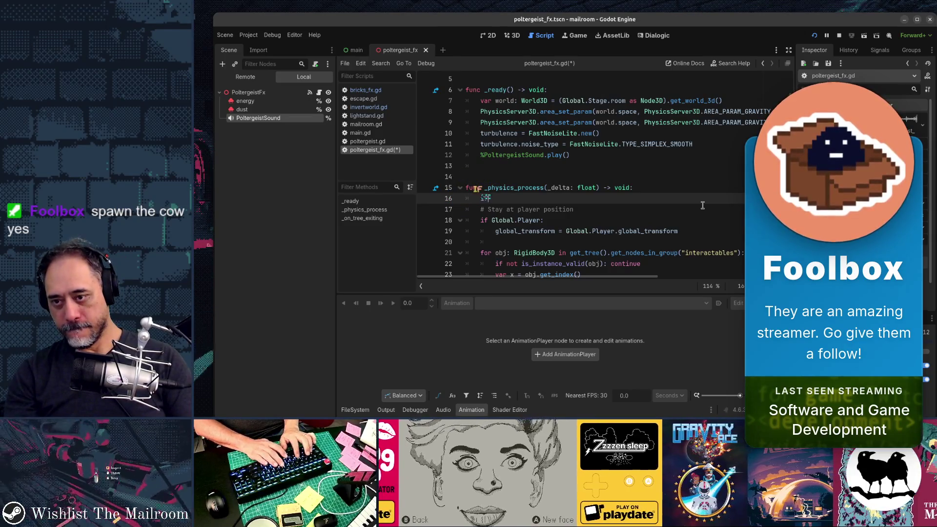
{"action": "type", "text": " Engin"}
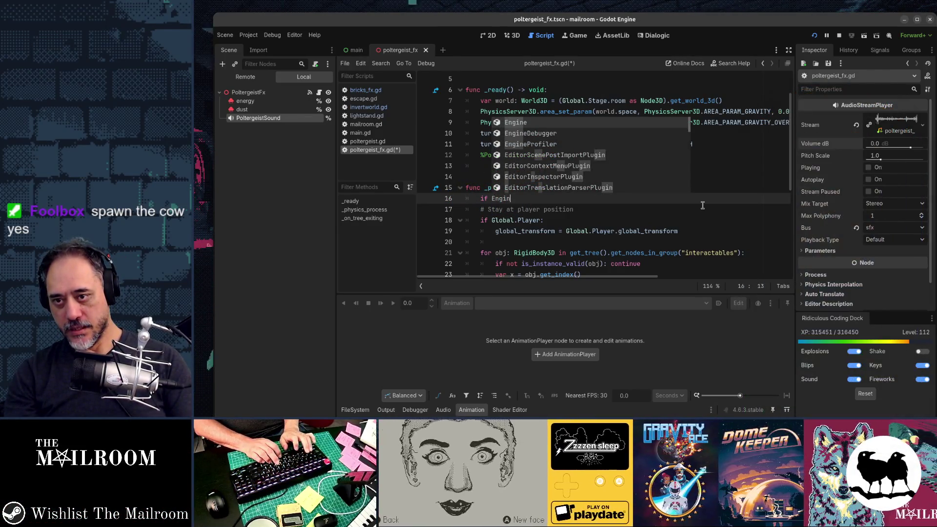
{"action": "type", "text": "e.f"}
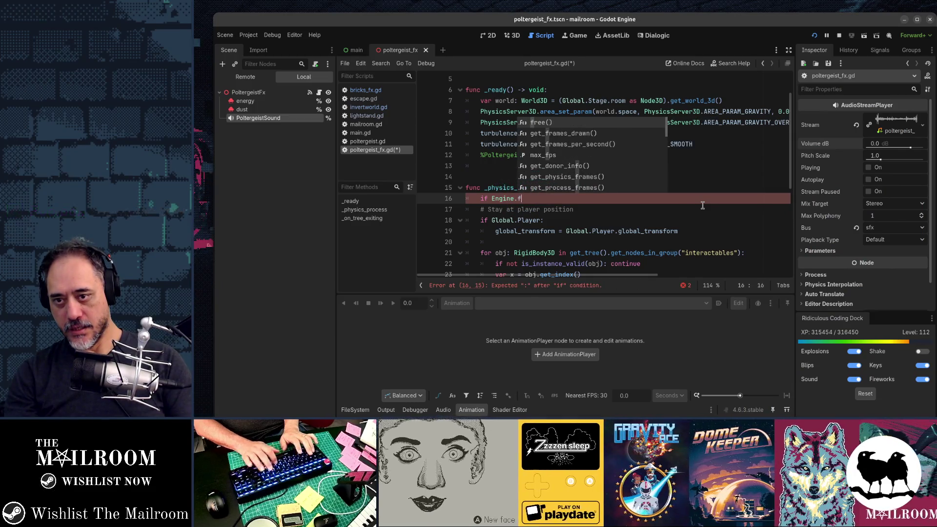
{"action": "key", "text": "BackSpace"}
{"action": "type", "text": "ph"}
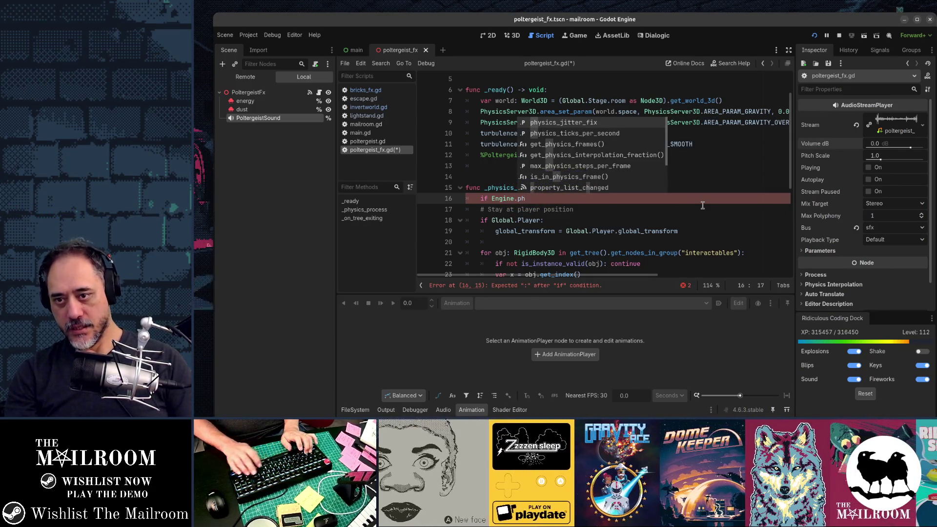
{"action": "key", "text": "shift+Home"}
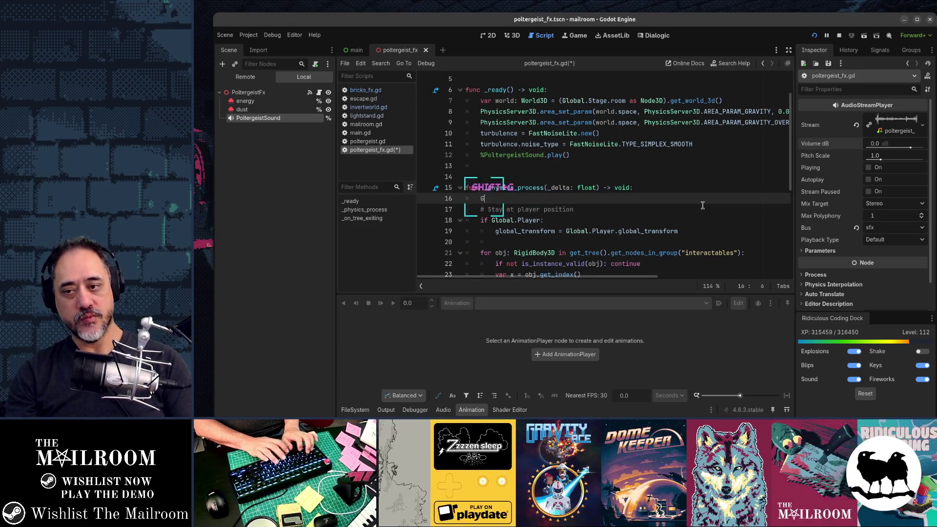
{"action": "type", "text": "lobal."}
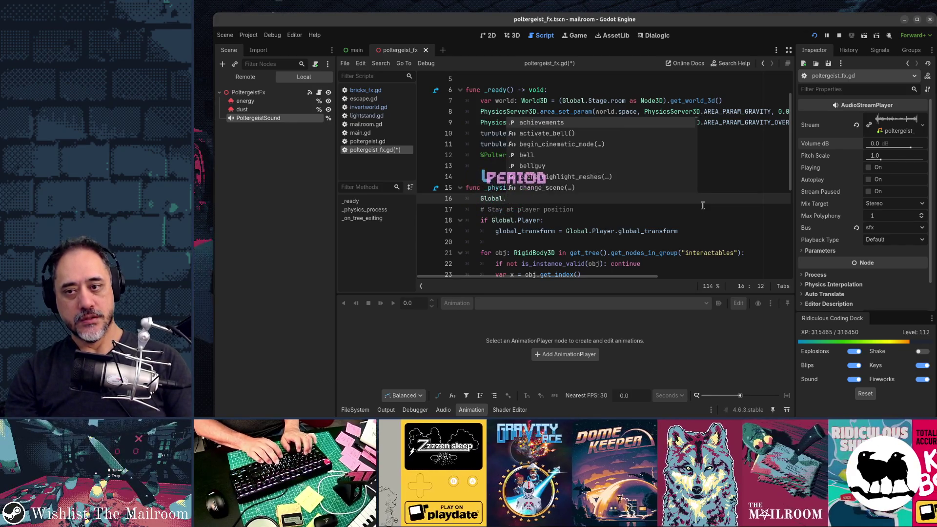
{"action": "type", "text": "c"}
{"action": "key", "text": "BackSpace"}
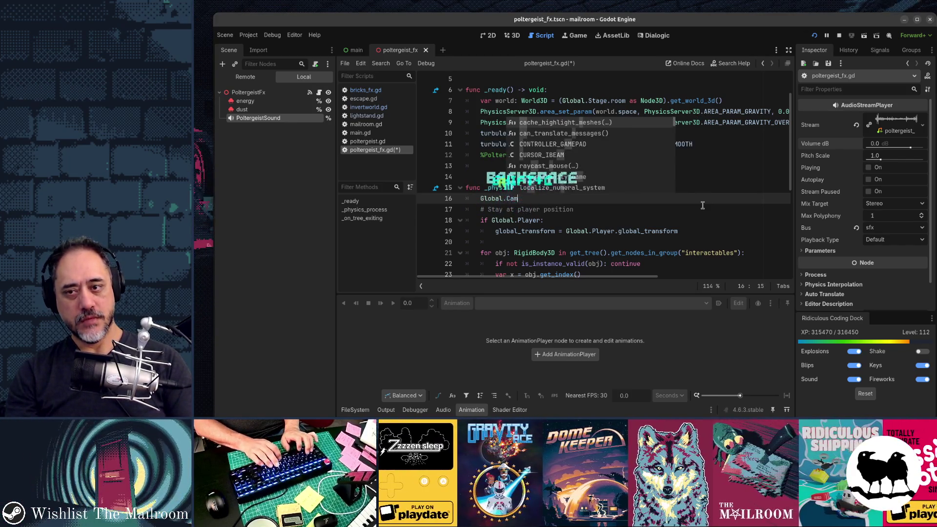
{"action": "key", "text": "Tab"}
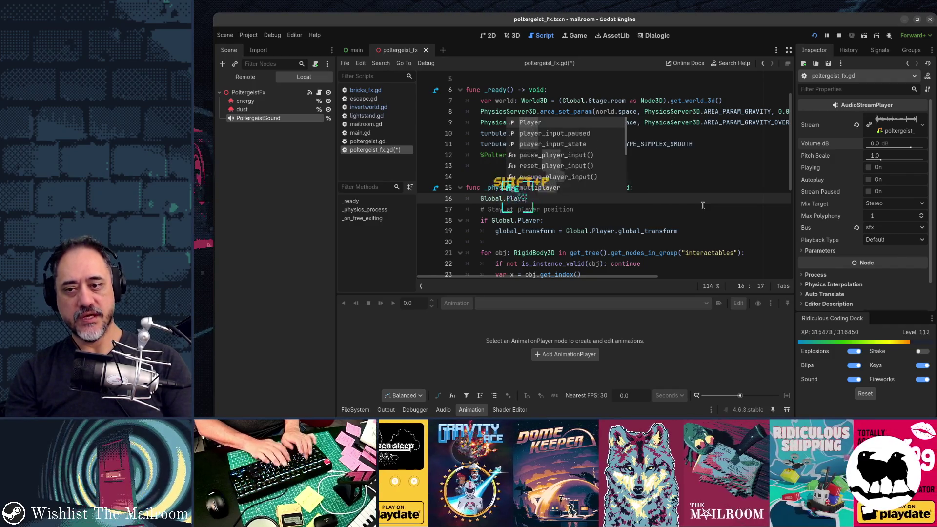
{"action": "type", "text": "r.sh"}
{"action": "key", "text": "Tab"}
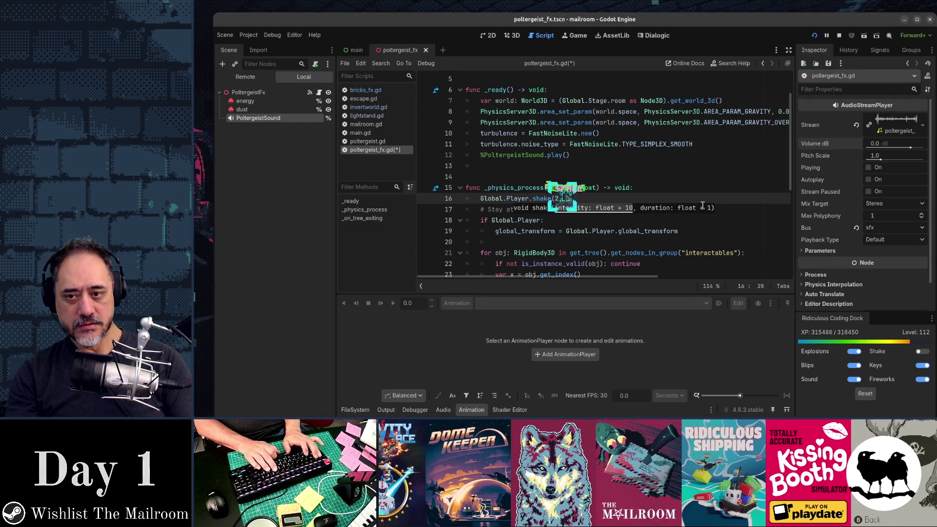
{"action": "key", "text": "Return"}
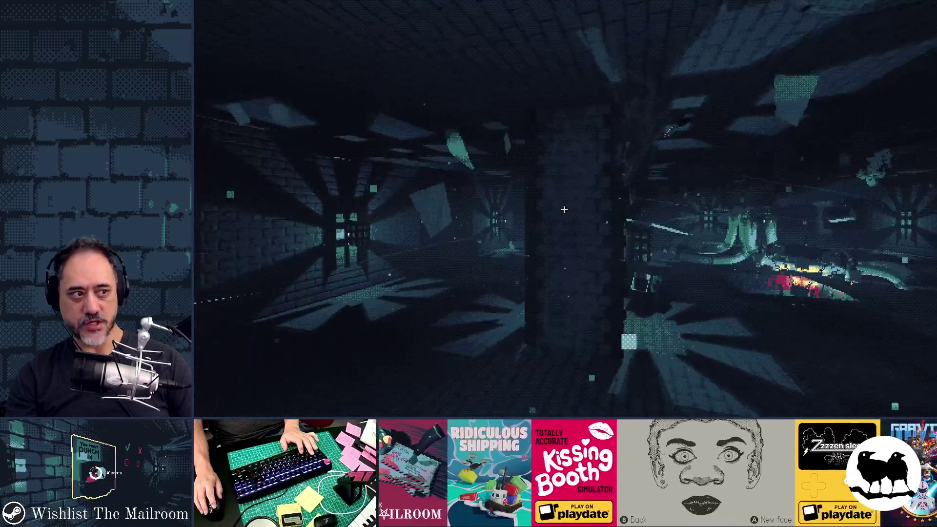
Step: Change the player shake intensity from 2 to 3 and save poltergeist_fx.gd
{"action": "key", "text": "alt+Tab"}
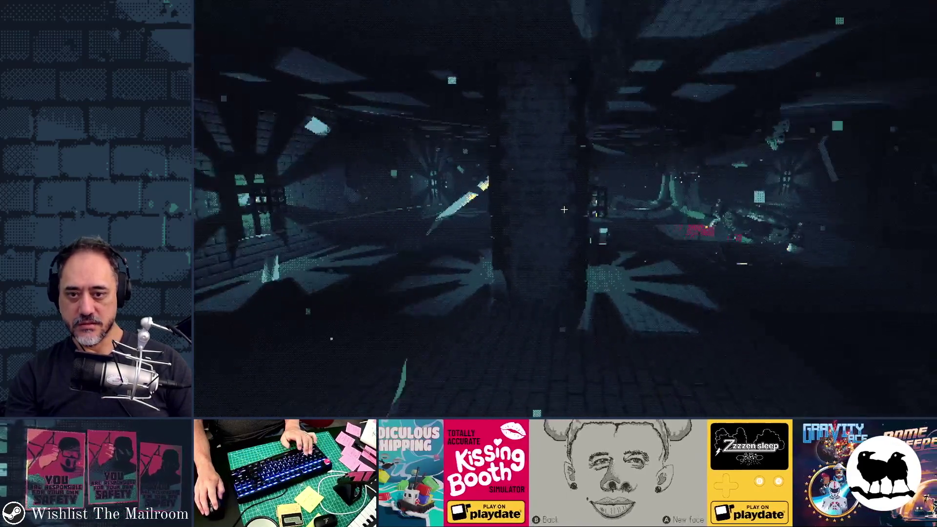
{"action": "key", "text": "alt+Tab"}
{"action": "key", "text": "BackSpace"}
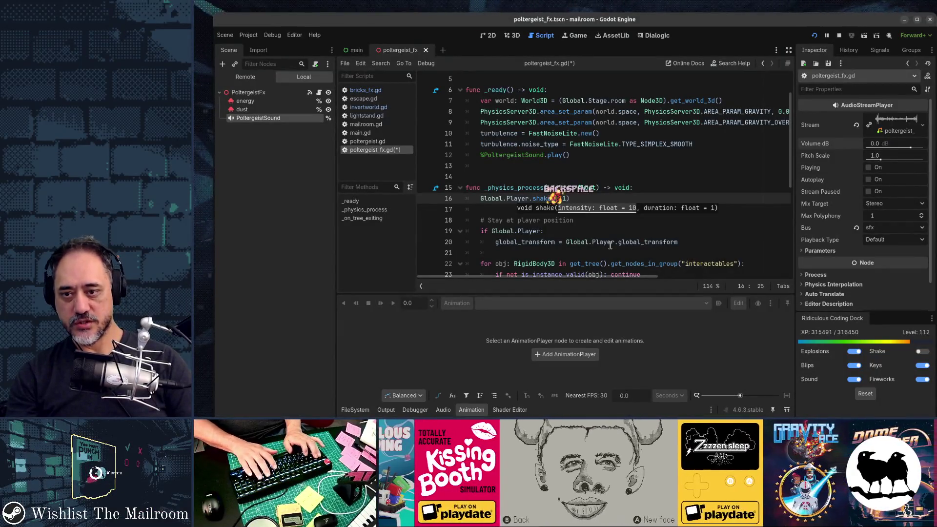
{"action": "key", "text": "F5"}
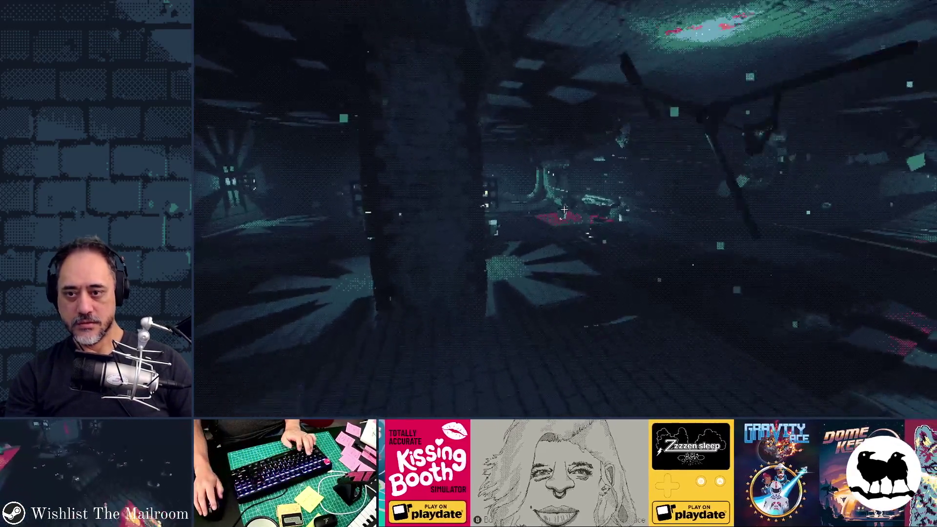
Step: Filter FileSystem by 'wind' and check poltergeist_wind.ogg's loop import settings
{"action": "key", "text": "alt+Tab"}
{"action": "key", "text": "alt+f"}
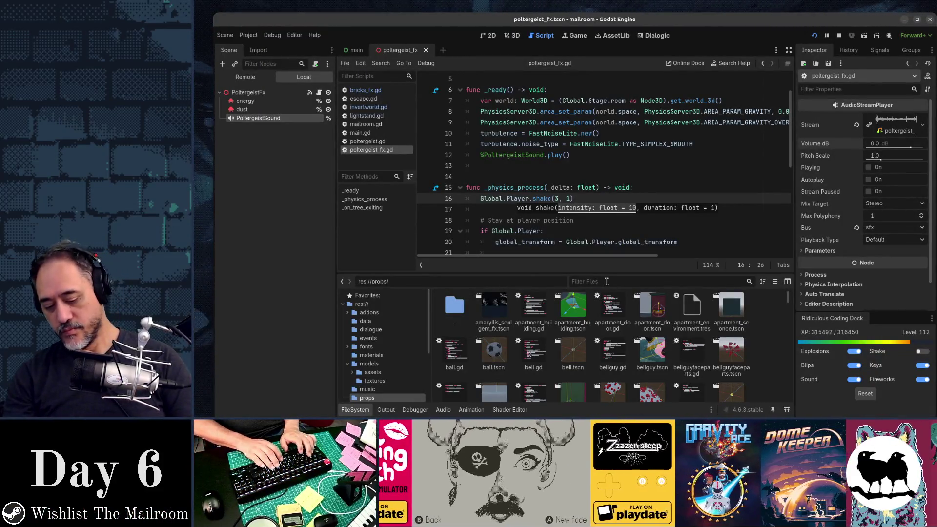
{"action": "type", "text": "wind"}
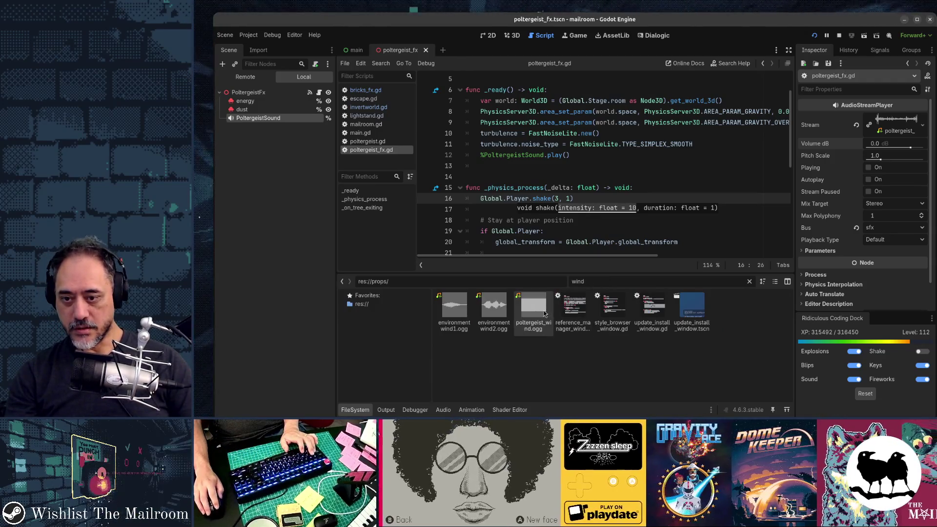
{"action": "double_click", "coordinate": [541, 314]}
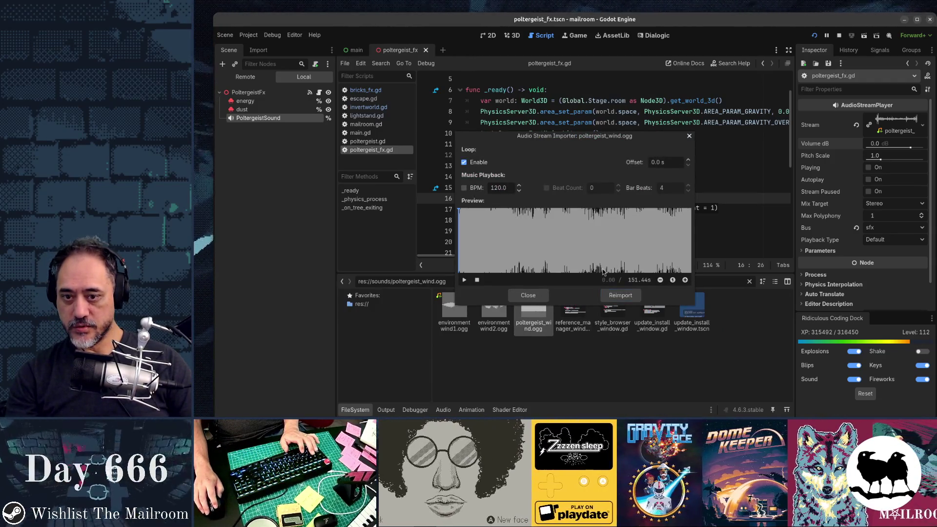
{"action": "left_click", "coordinate": [620, 295]}
Step: Run PoltergeistEvent from the in-game console and watch objects fly around the mailroom
{"action": "key", "text": "F5"}
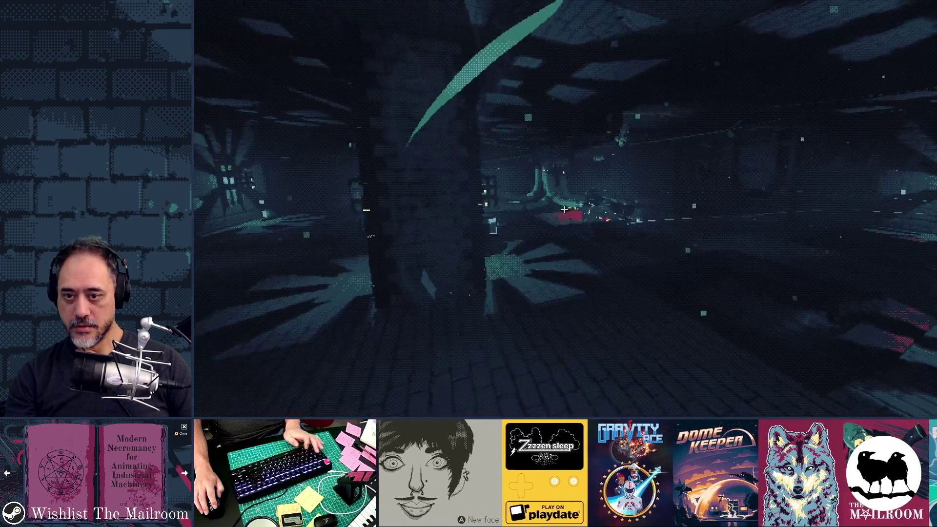
{"action": "key", "text": "grave"}
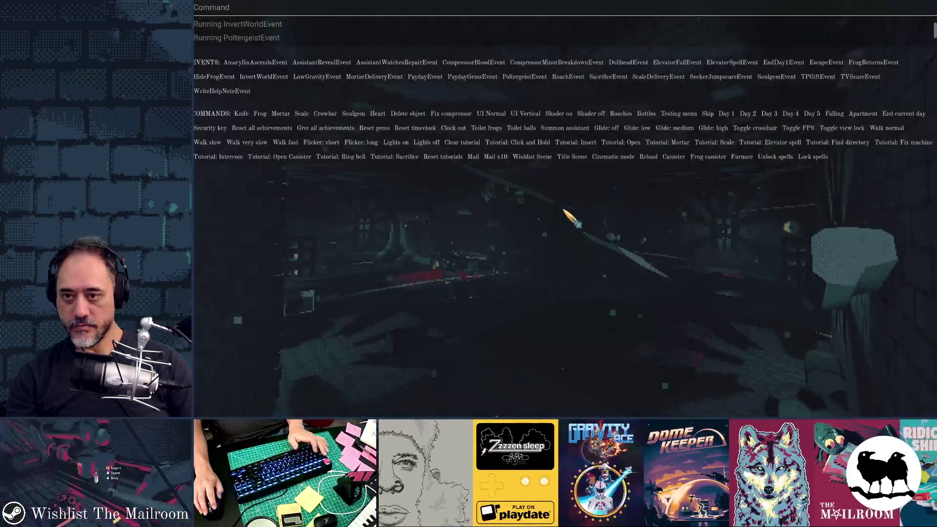
{"action": "key", "text": "grave"}
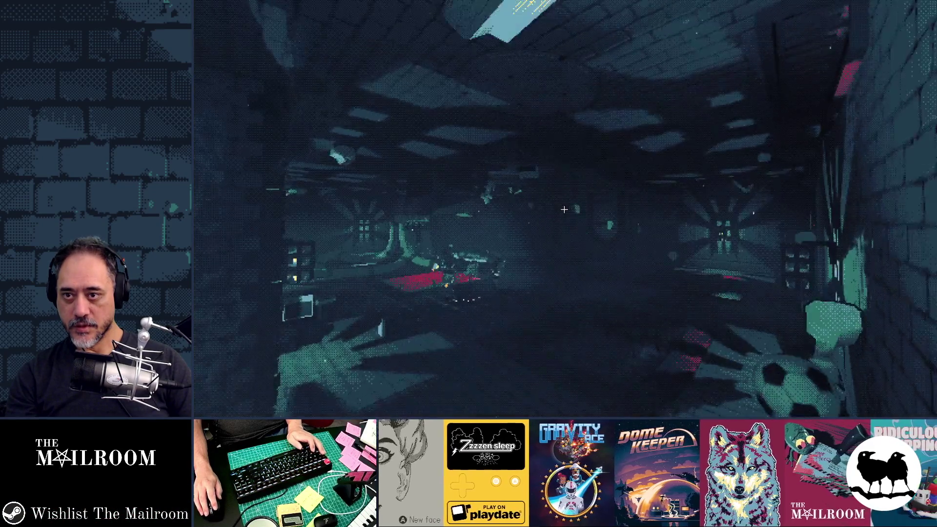
{"action": "key", "text": "grave"}
{"action": "key", "text": "grave"}
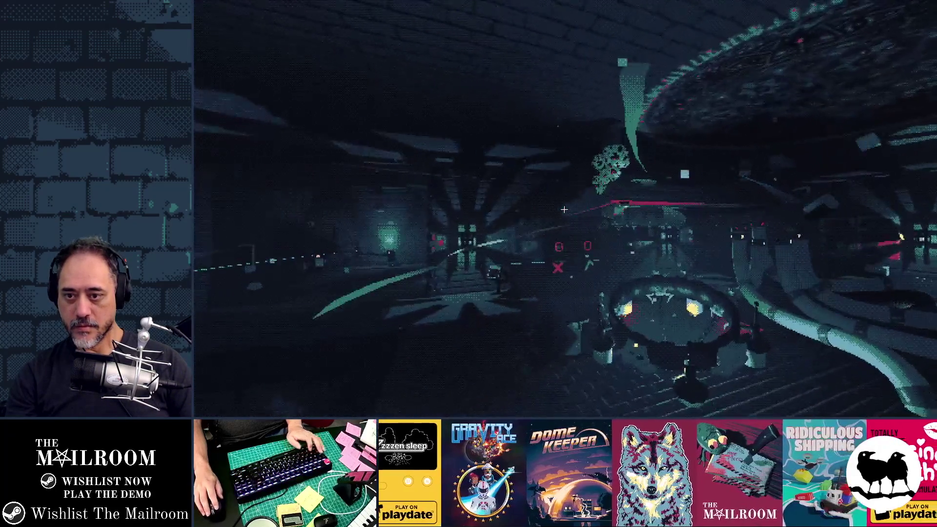
{"action": "key", "text": "alt+Tab"}
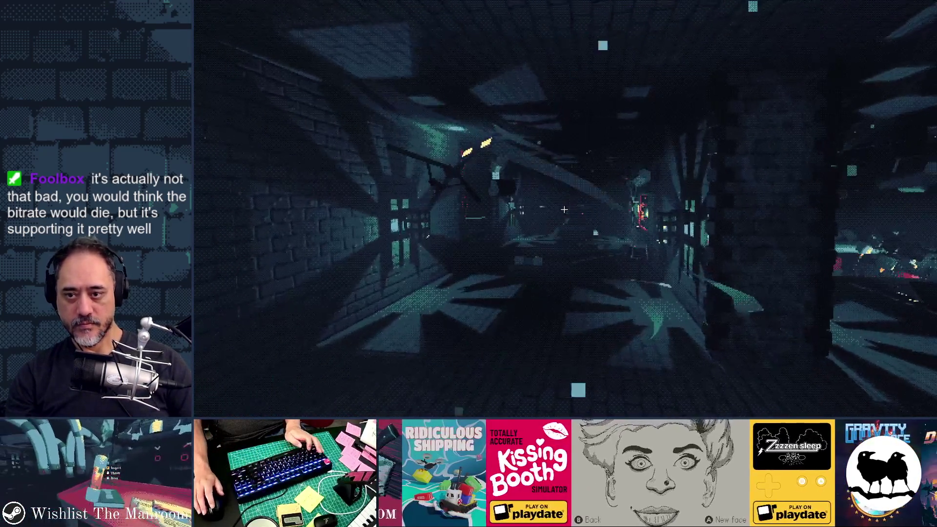
Step: Walk forward into the brick corridor, check poltergeist_fx.gd, then open the debug event list
{"action": "key", "text": "alt+Tab"}
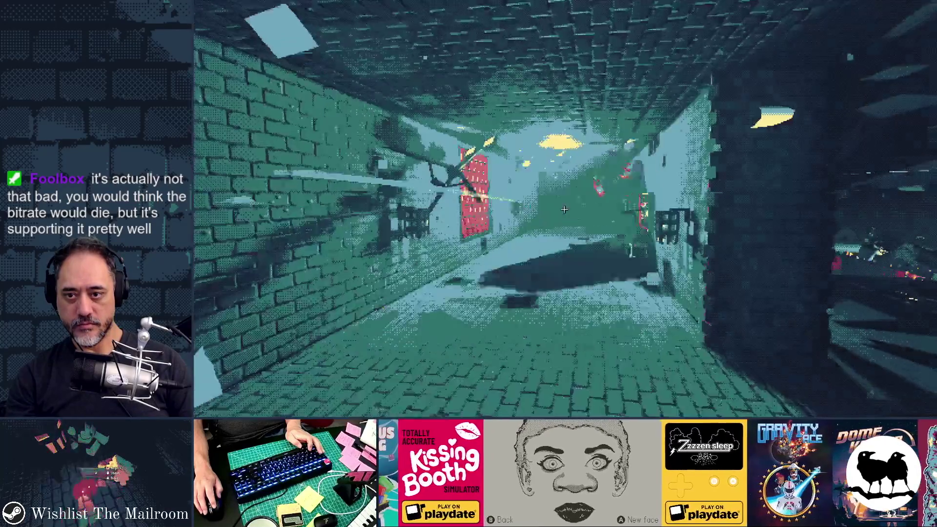
{"action": "key", "text": "alt+Tab"}
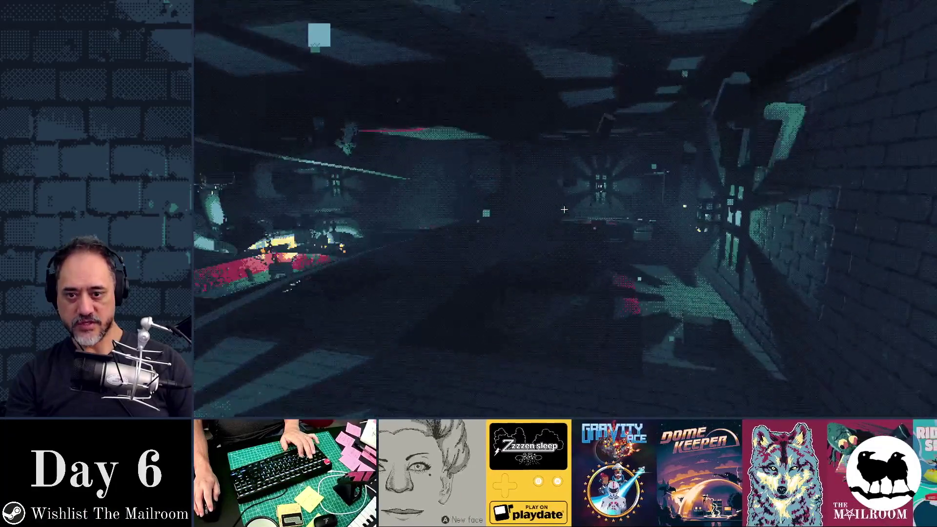
{"action": "key", "text": "w"}
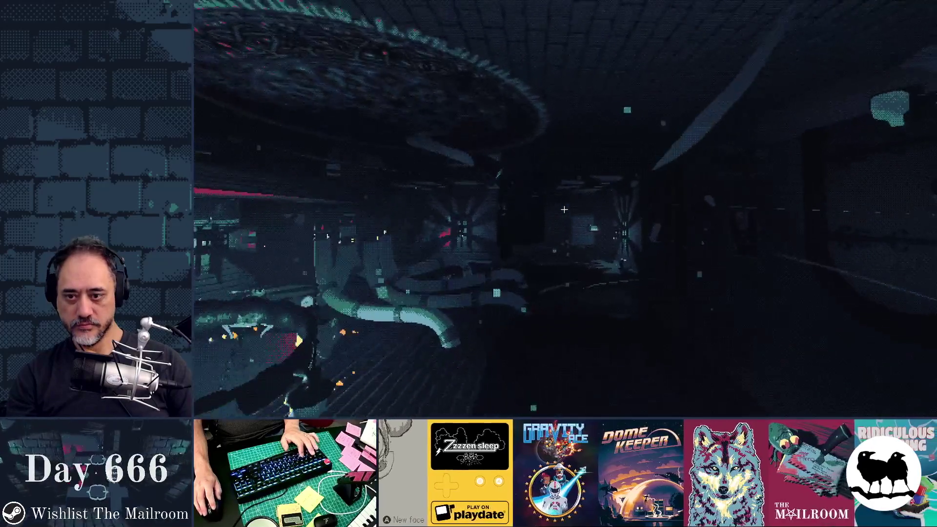
{"action": "mouse_move", "coordinate": [564, 209]}
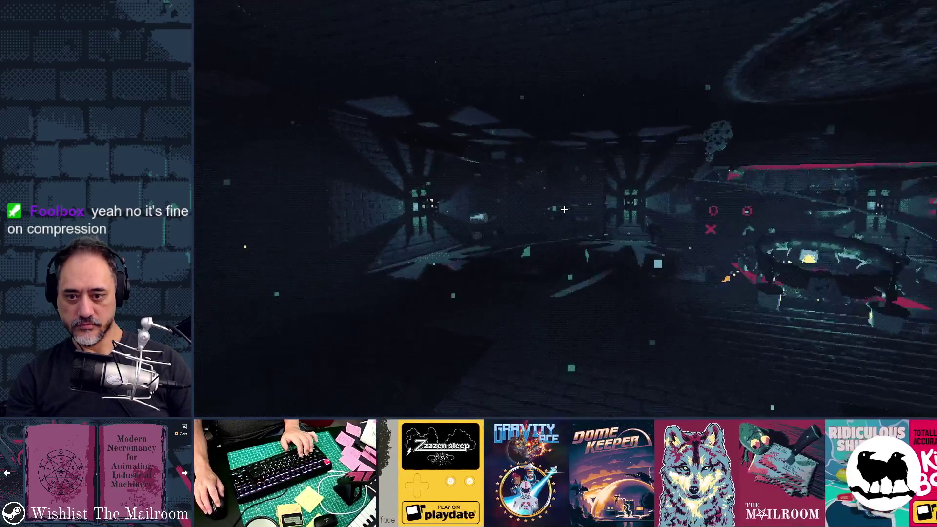
{"action": "key", "text": "w"}
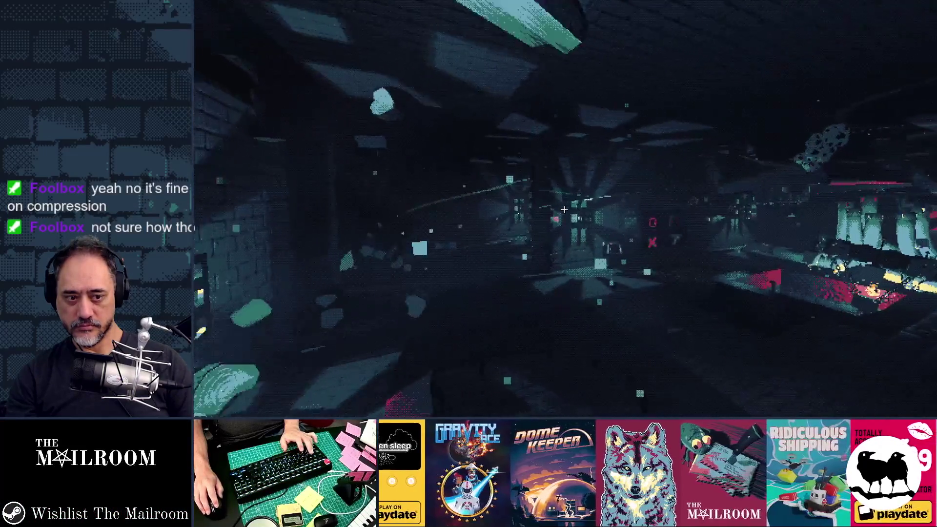
{"action": "key", "text": "w"}
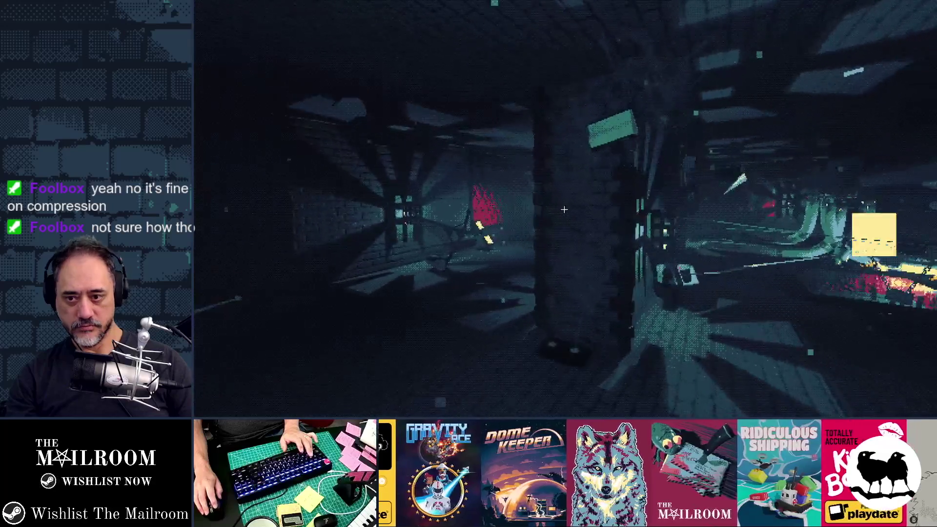
{"action": "key", "text": "alt+Tab"}
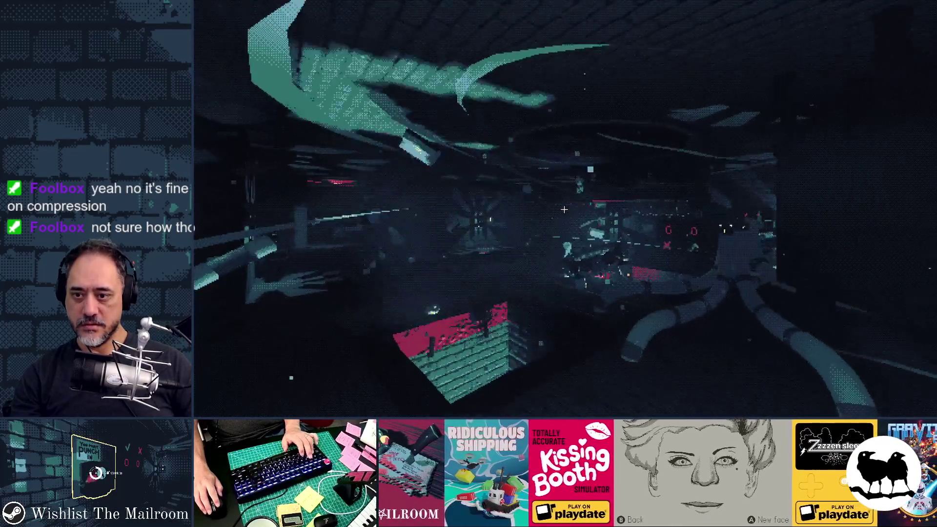
{"action": "key", "text": "grave"}
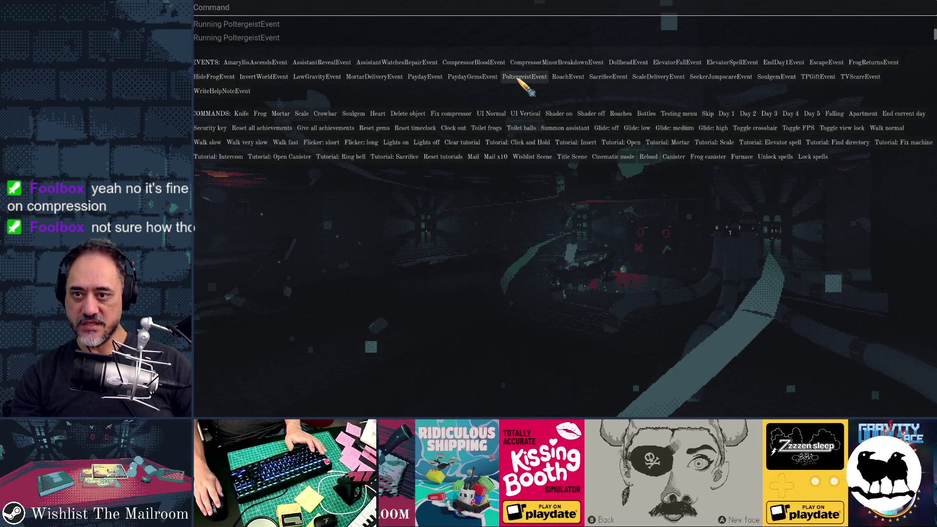
Step: Check poltergeist_fx.gd in the editor, then trigger PoltergeistEvent again from the debug console
{"action": "key", "text": "grave"}
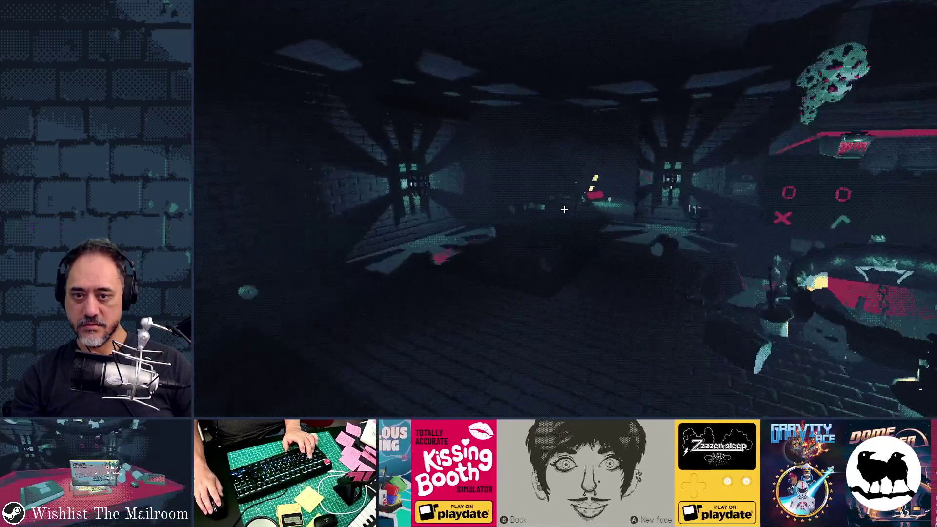
{"action": "key", "text": "alt+Tab"}
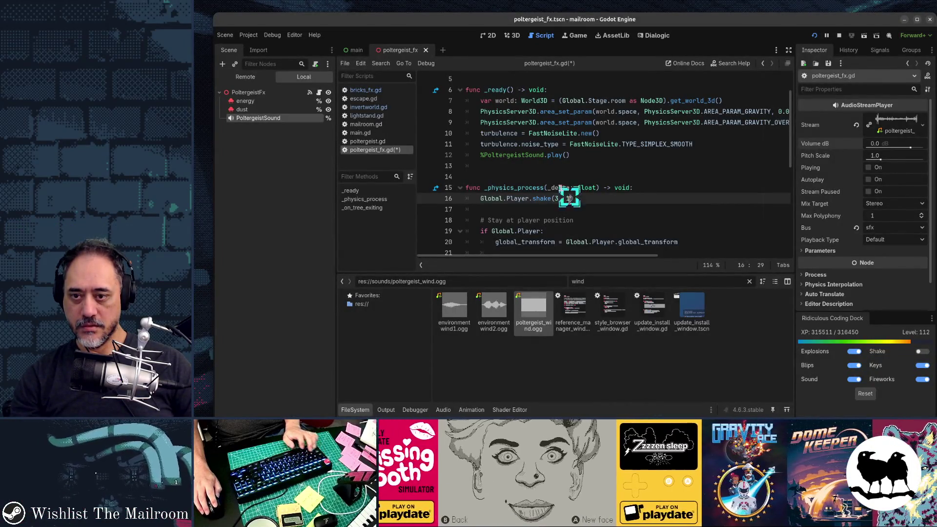
{"action": "key", "text": "alt+Tab"}
{"action": "key", "text": "grave"}
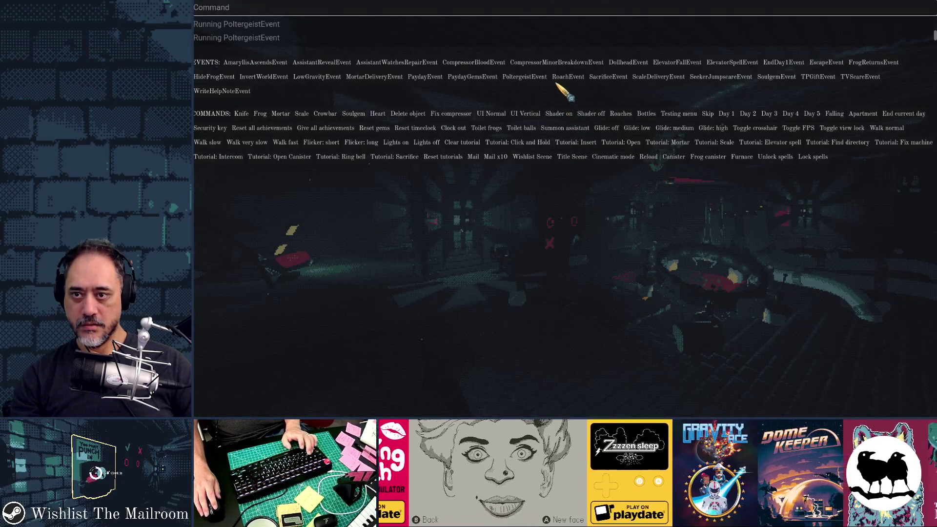
{"action": "key", "text": "grave"}
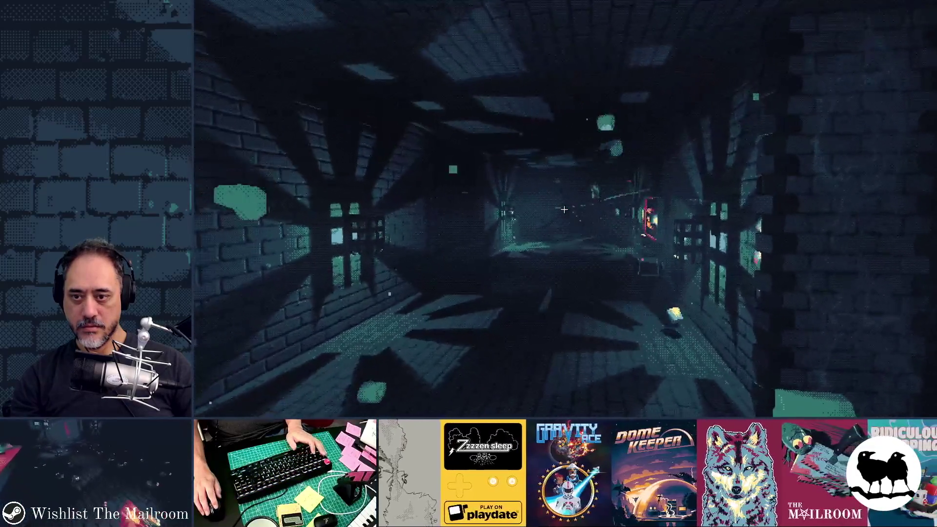
{"action": "key", "text": "grave"}
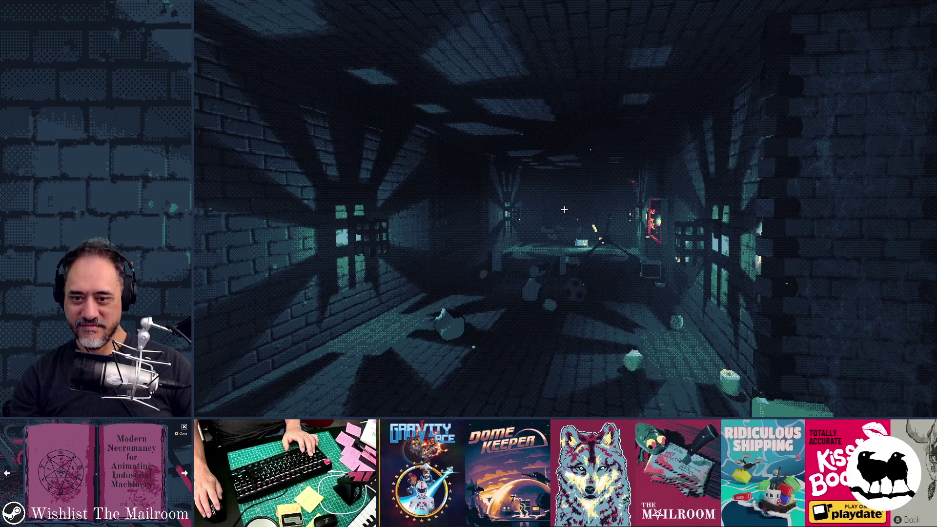
Step: Walk up to the ball, pick it up and drop it back onto the floor
{"action": "key", "text": "w"}
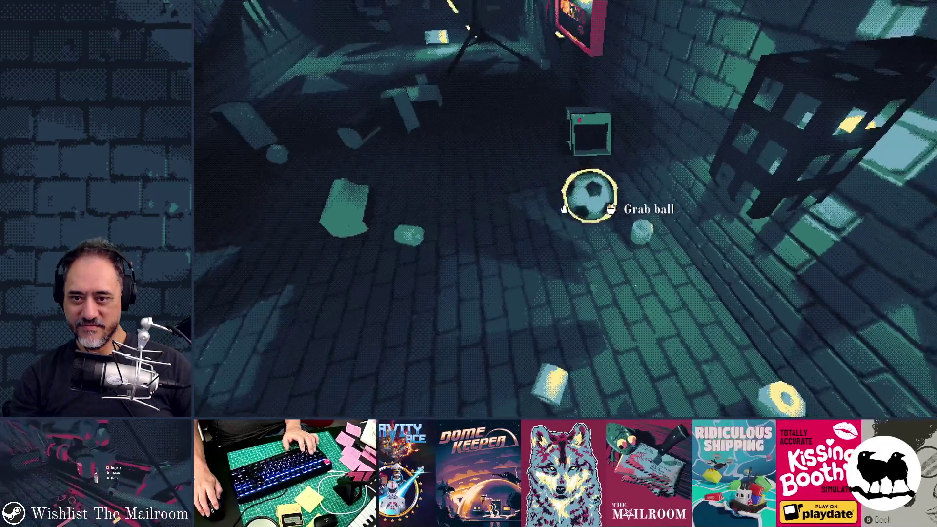
{"action": "left_click", "coordinate": [564, 210]}
{"action": "left_click", "coordinate": [564, 210]}
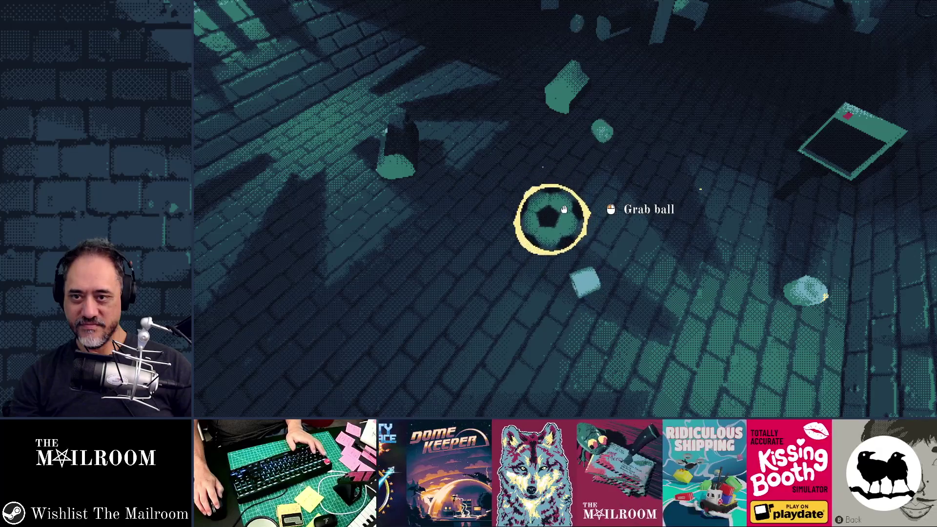
Step: Rerun PoltergeistEvent from the debug event list
{"action": "key", "text": "grave"}
{"action": "key", "text": "grave"}
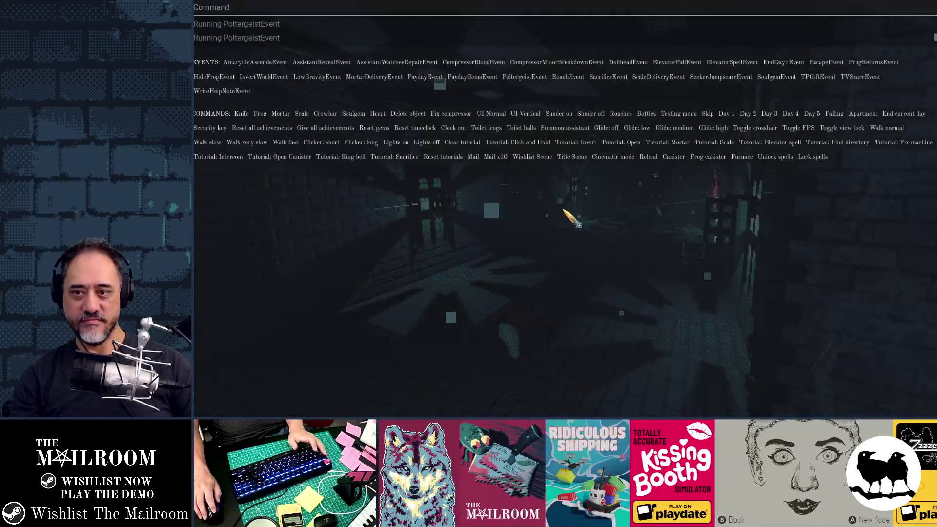
{"action": "key", "text": "grave"}
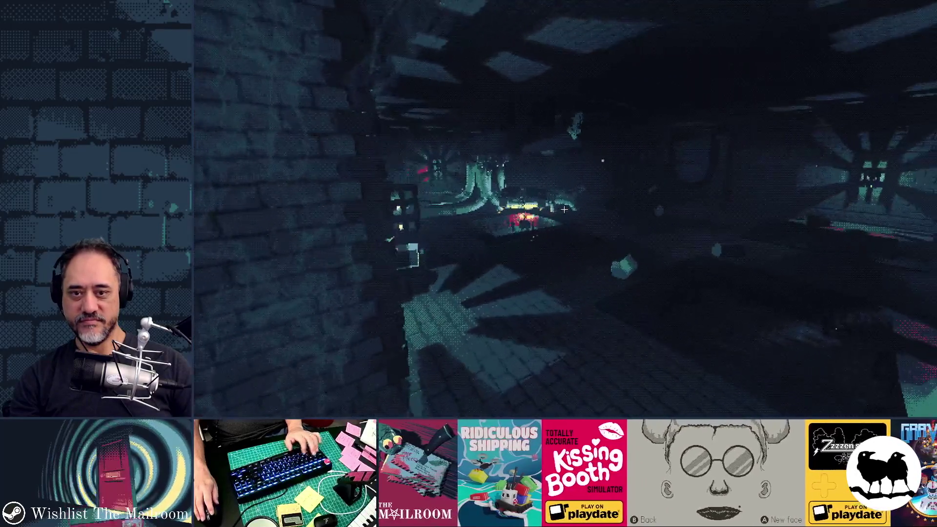
{"action": "key", "text": "grave"}
{"action": "key", "text": "grave"}
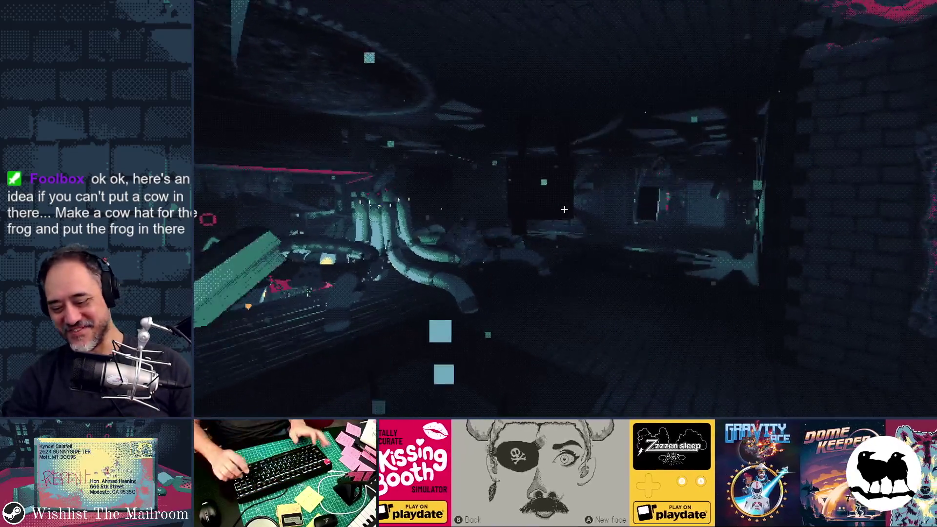
Step: Spawn 20 frogs with the debug command 'a frog,20' and grab one of them
{"action": "key", "text": "grave"}
{"action": "type", "text": "a frog,"}
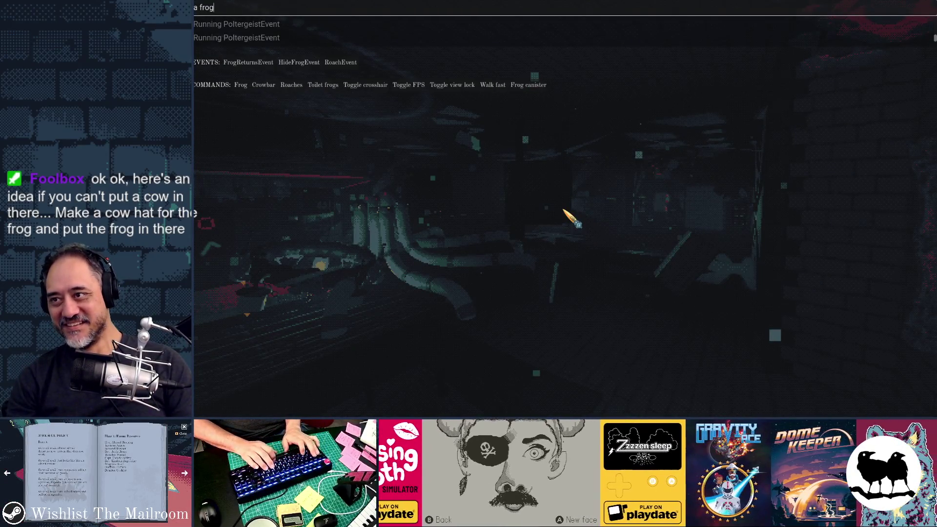
{"action": "type", "text": "20"}
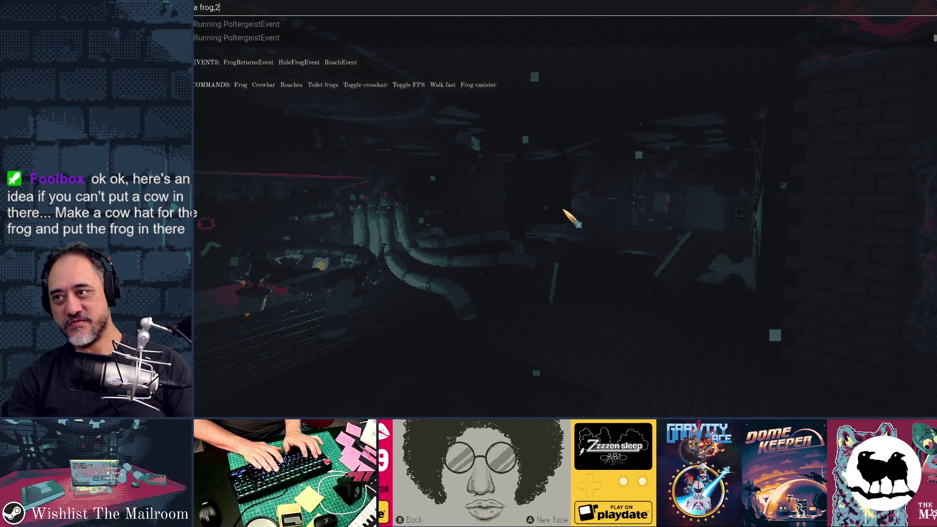
{"action": "key", "text": "Return"}
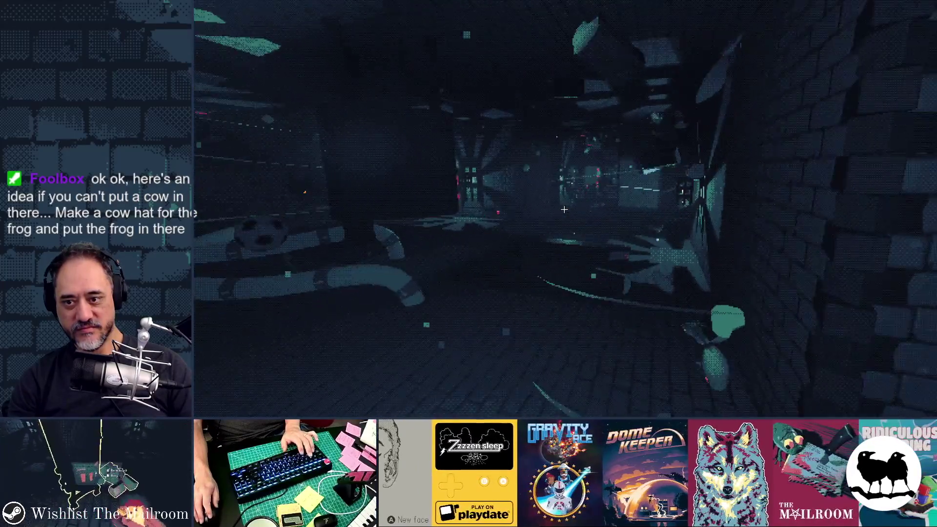
{"action": "right_click", "coordinate": [565, 209]}
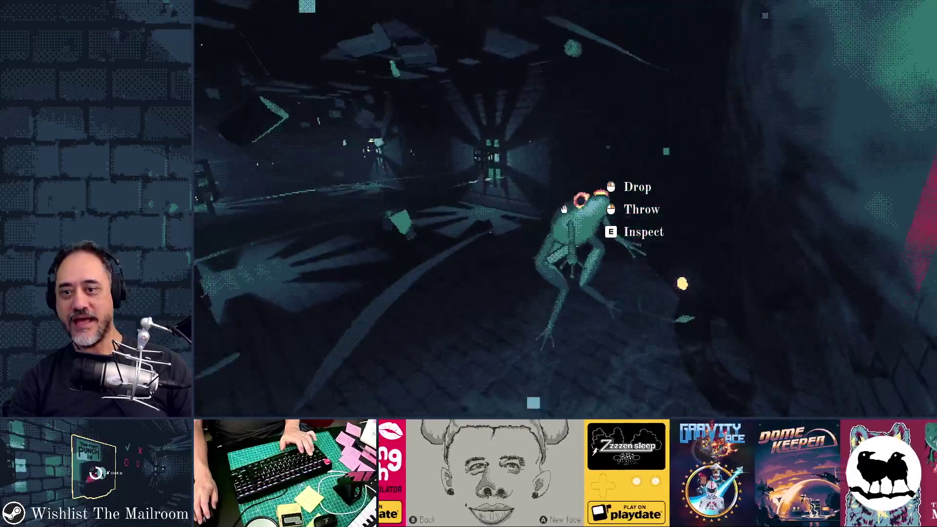
Step: Hold the frog up to inspect it, then let it go
{"action": "key", "text": "e"}
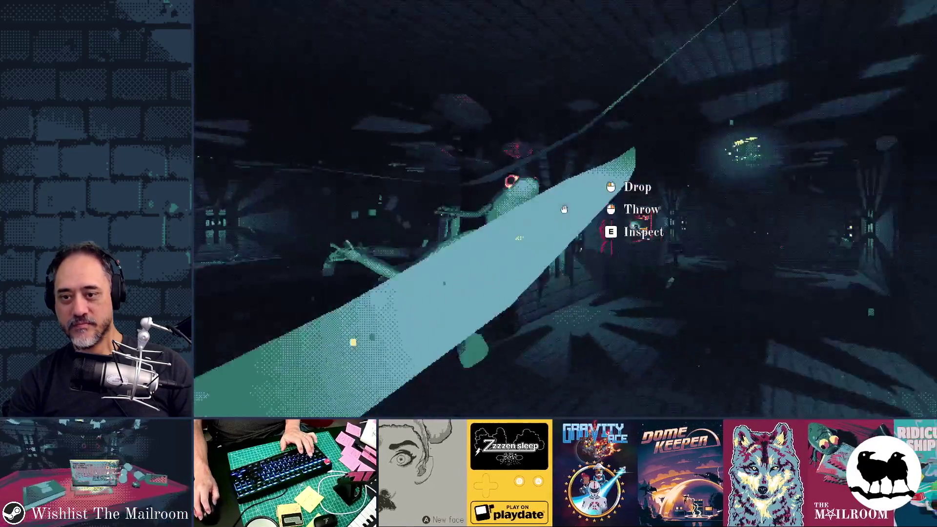
{"action": "left_click", "coordinate": [564, 209]}
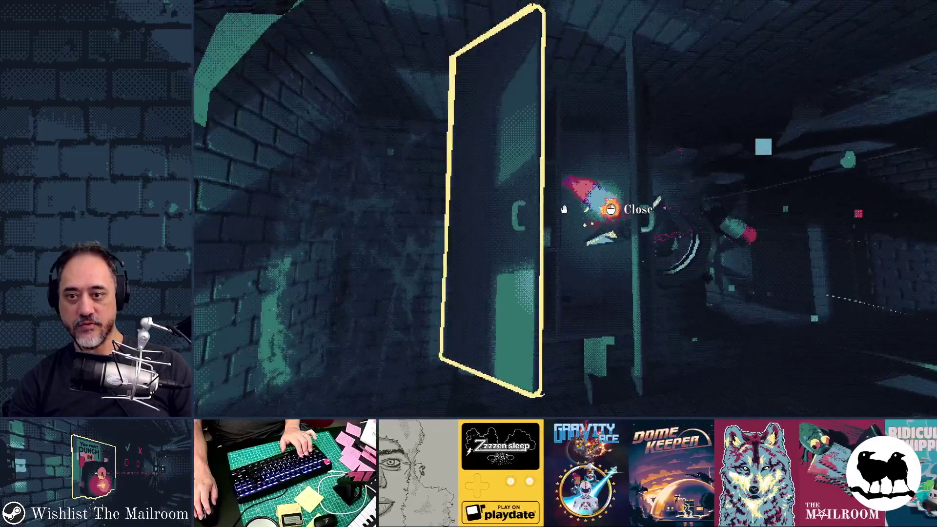
Step: Open the wall cabinet, then repeatedly grab the bottle and set it back on the shelf
{"action": "left_click", "coordinate": [565, 209]}
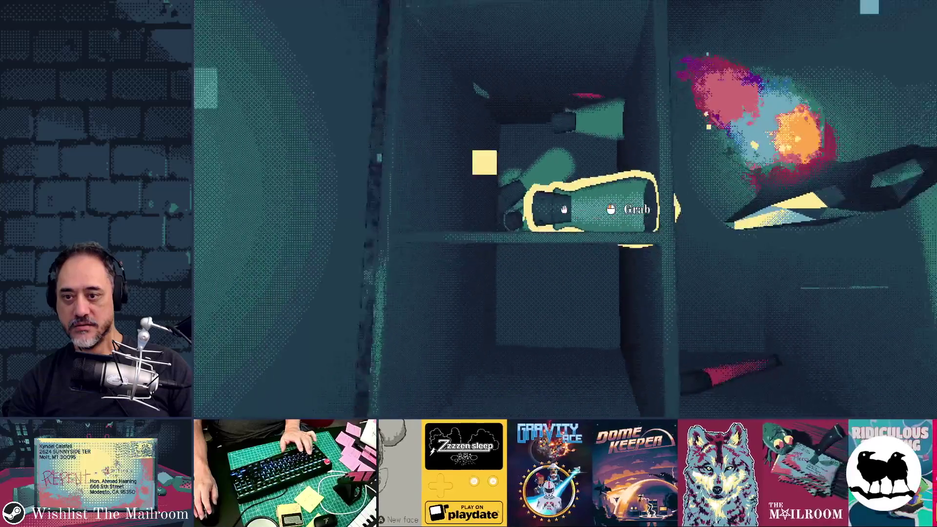
{"action": "left_click", "coordinate": [565, 209]}
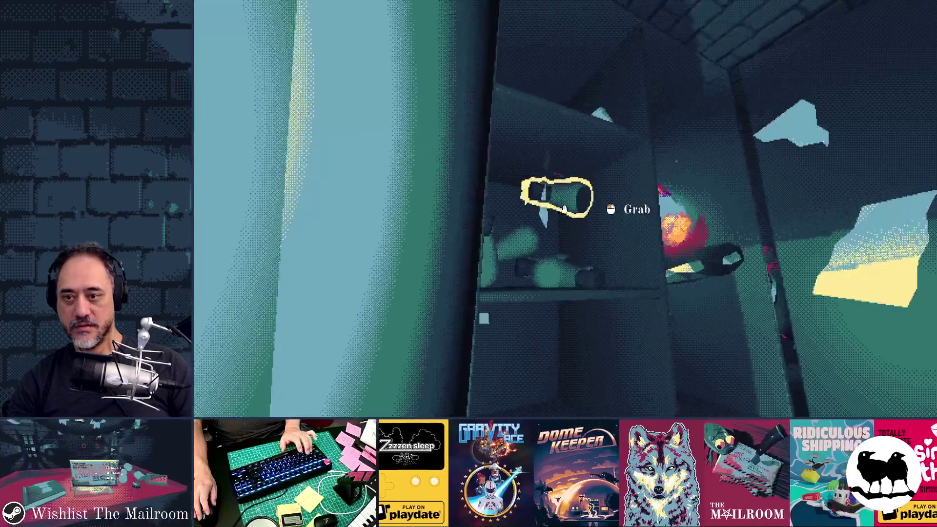
{"action": "left_click", "coordinate": [565, 209]}
{"action": "left_click", "coordinate": [565, 209]}
{"action": "left_click", "coordinate": [565, 210]}
{"action": "left_click", "coordinate": [565, 210]}
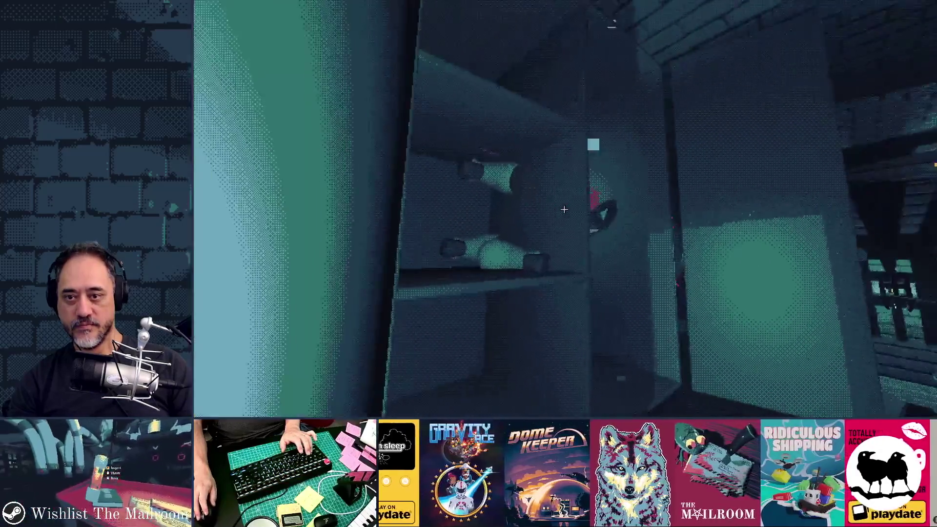
{"action": "left_click", "coordinate": [564, 210]}
{"action": "left_click", "coordinate": [564, 210]}
{"action": "left_click", "coordinate": [564, 209]}
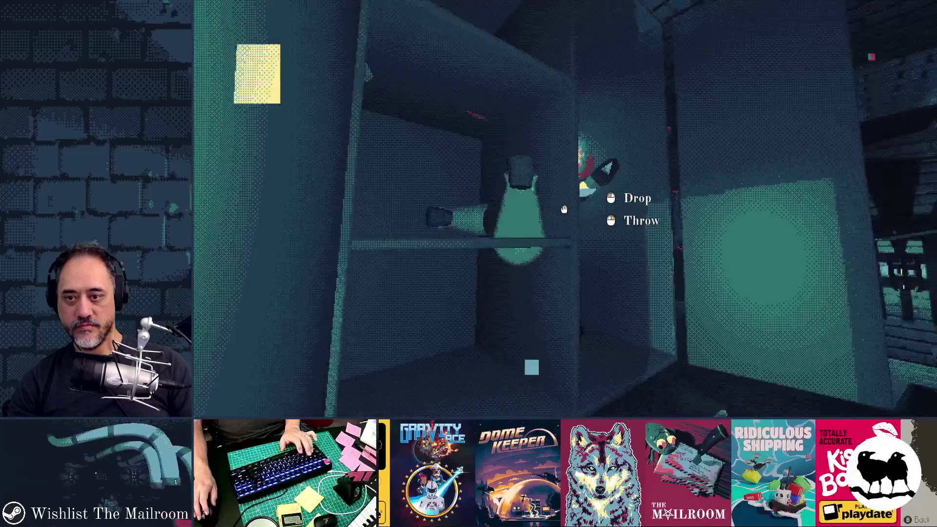
{"action": "left_click", "coordinate": [565, 210]}
{"action": "left_click", "coordinate": [564, 210]}
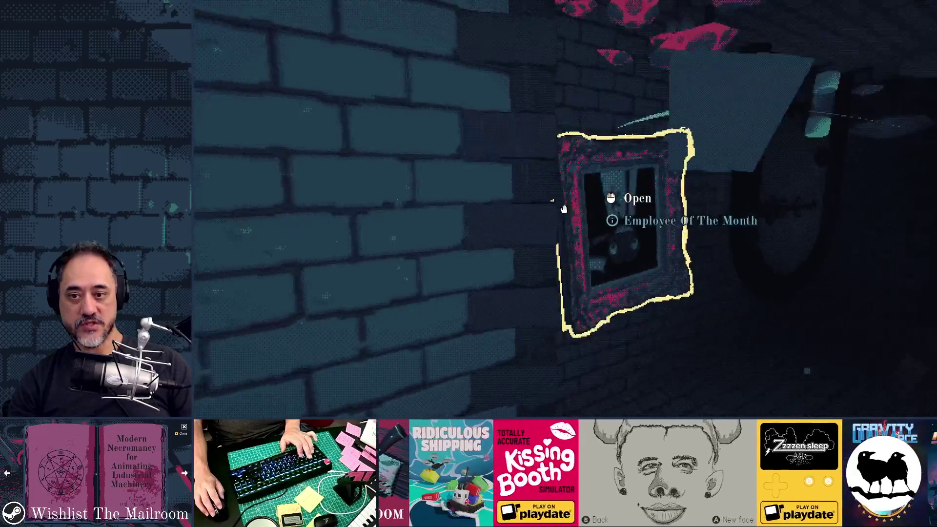
Step: Pick up the red object, change the TV channel to trigger the effect, then stop the game
{"action": "key", "text": "w"}
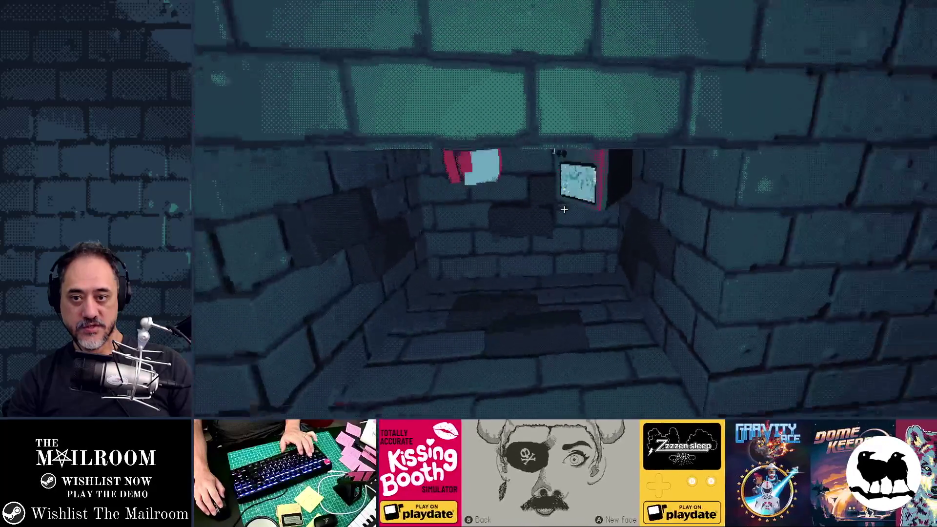
{"action": "key", "text": "w"}
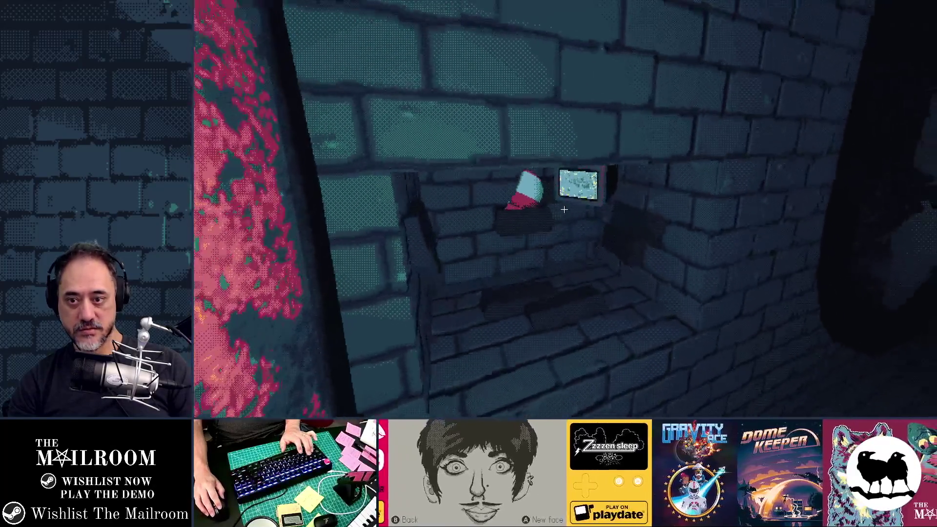
{"action": "left_click", "coordinate": [564, 210]}
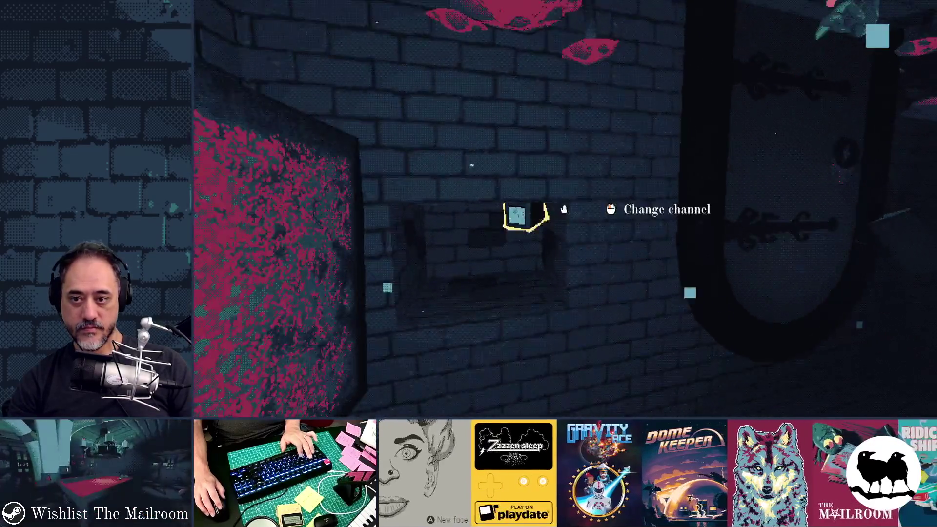
{"action": "left_click", "coordinate": [565, 209]}
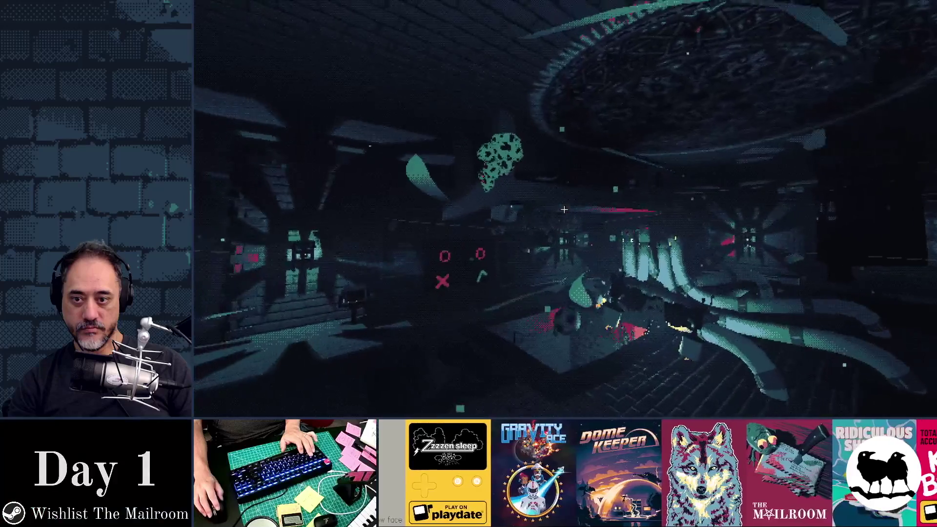
{"action": "key", "text": "F8"}
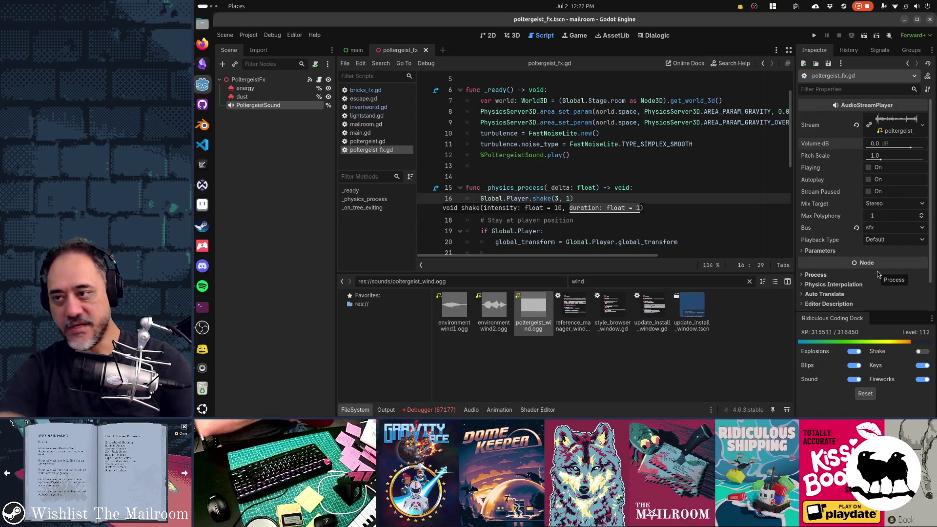
Step: Add a 'Put a cow in the tornado' card to the Gamedev TODO board
{"action": "left_click", "coordinate": [198, 67]}
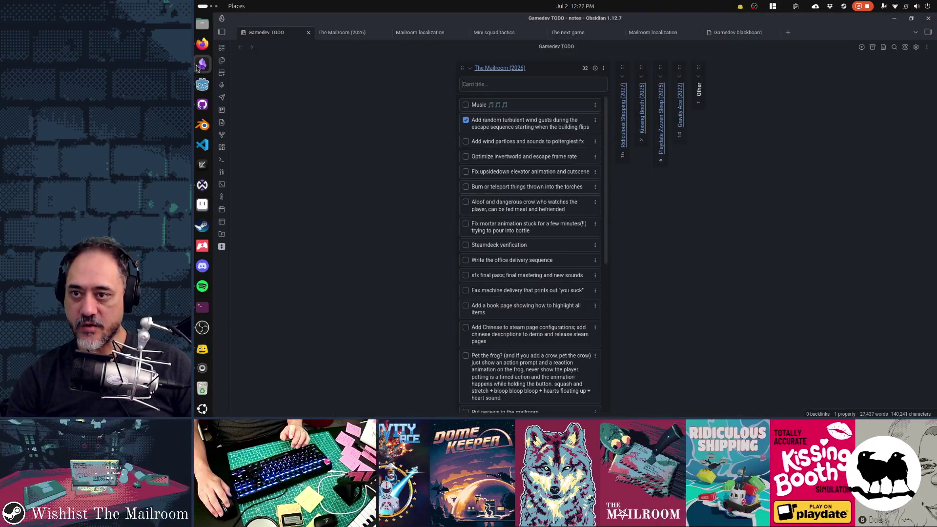
{"action": "type", "text": "P"}
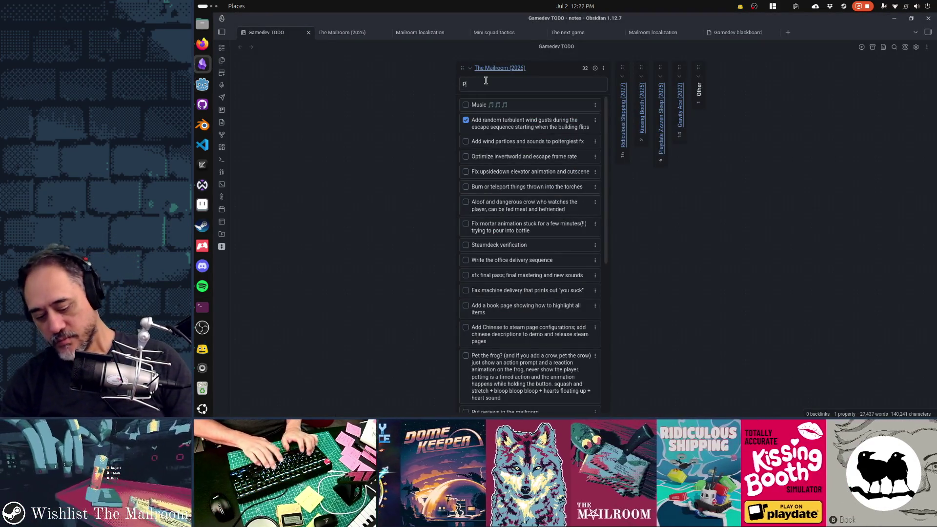
{"action": "type", "text": "ut a cow in the tyo"}
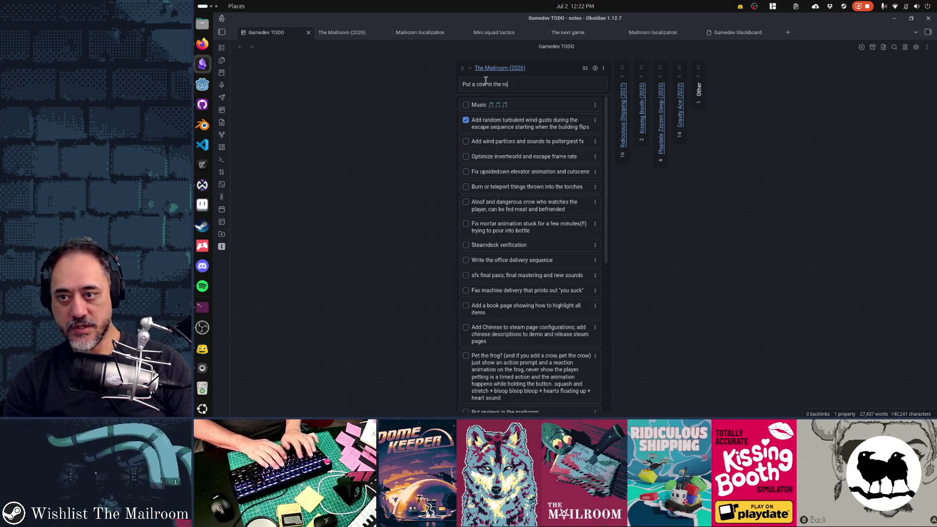
{"action": "key", "text": "BackSpace"}
{"action": "key", "text": "BackSpace"}
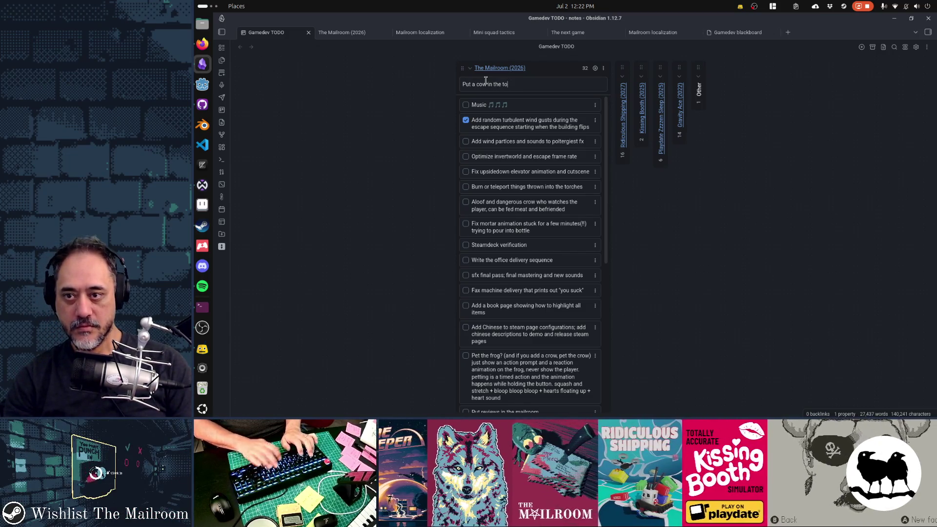
{"action": "type", "text": "ornado"}
{"action": "key", "text": "Return"}
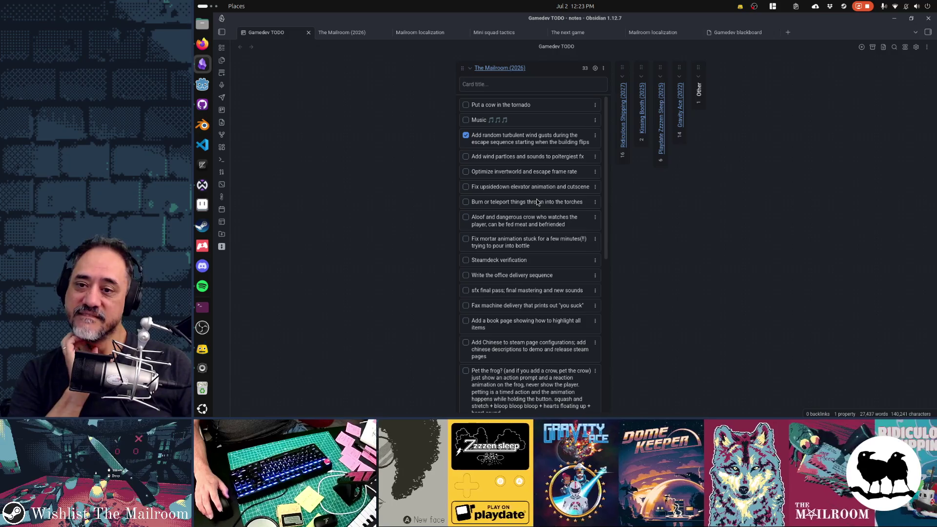
Step: Mark the wind particles and sounds task done and place the cow card above Optimize invertworld
{"action": "left_click", "coordinate": [521, 87]}
{"action": "left_click_drag", "start_coordinate": [523, 104], "coordinate": [515, 172]}
{"action": "left_click", "coordinate": [466, 142]}
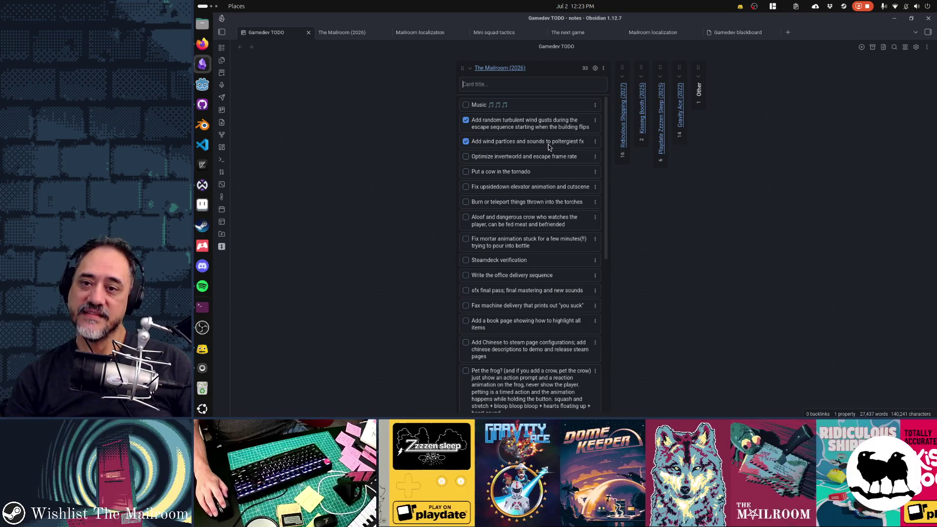
{"action": "left_click_drag", "start_coordinate": [546, 175], "coordinate": [535, 157]}
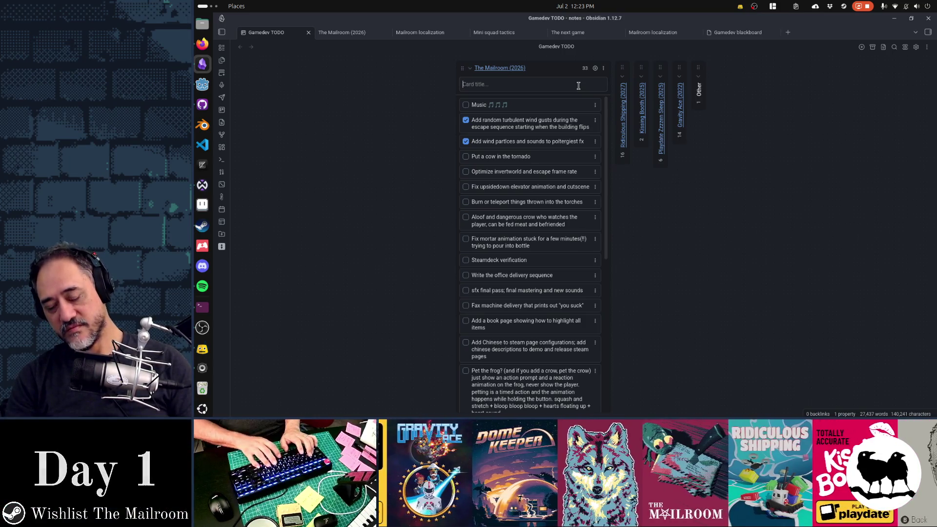
Step: Add a 'Tone down the tornado screen shake' card below the cow card
{"action": "type", "text": "Tone down the "}
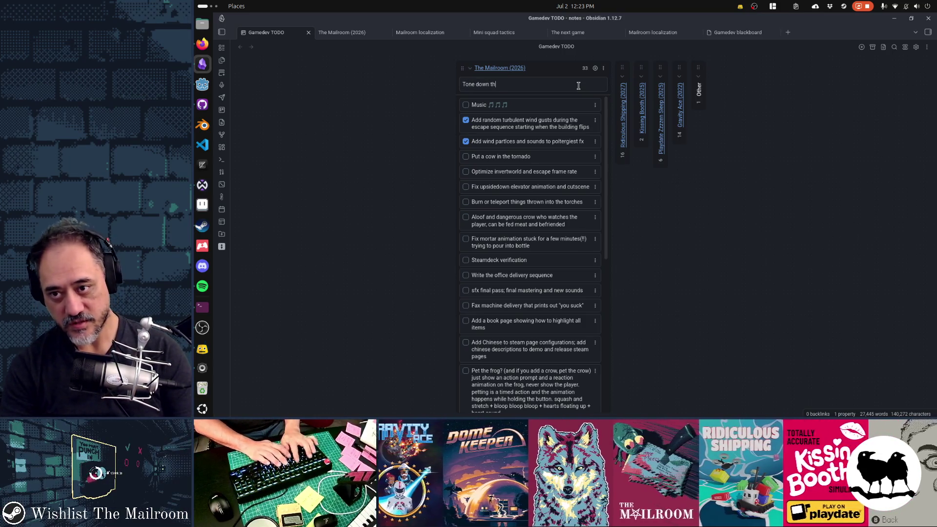
{"action": "type", "text": "screen shake"}
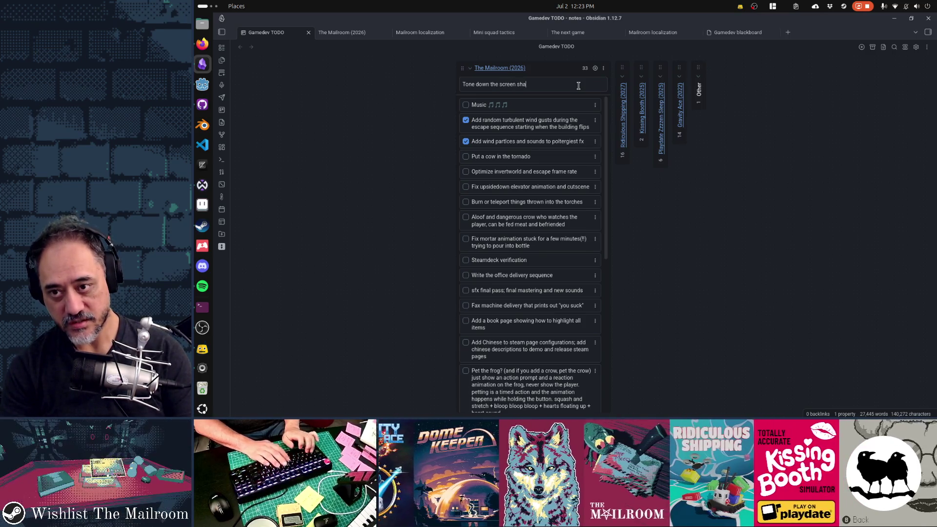
{"action": "key", "text": "Return"}
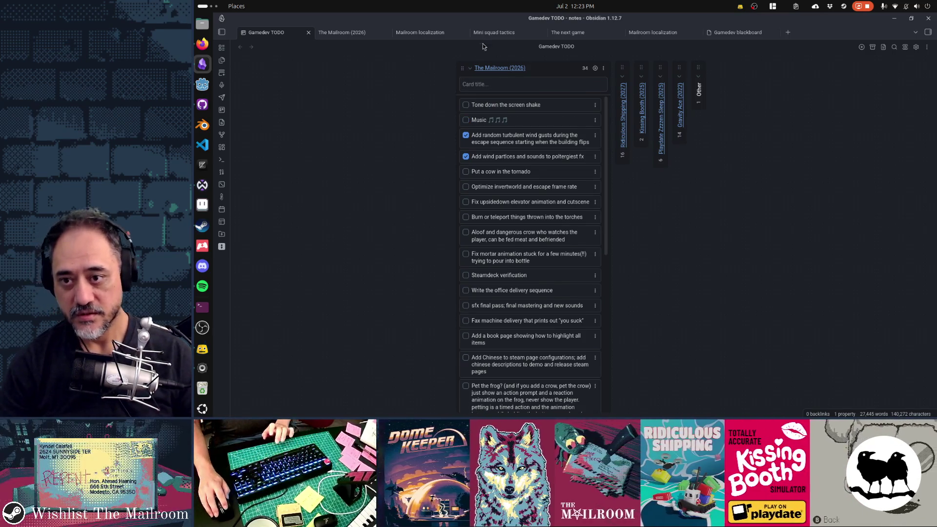
{"action": "left_click_drag", "start_coordinate": [516, 131], "coordinate": [518, 178]}
{"action": "left_click", "coordinate": [505, 152]}
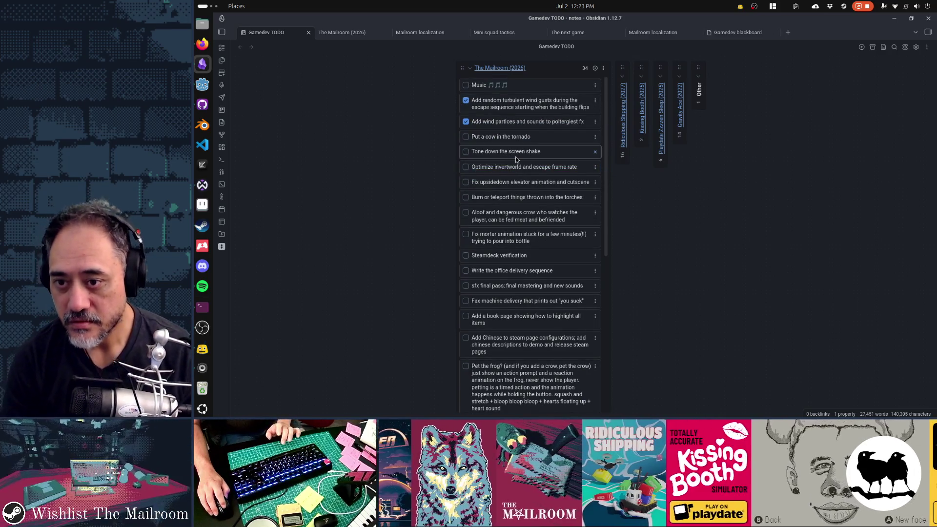
{"action": "type", "text": "tornado"}
{"action": "key", "text": "Return"}
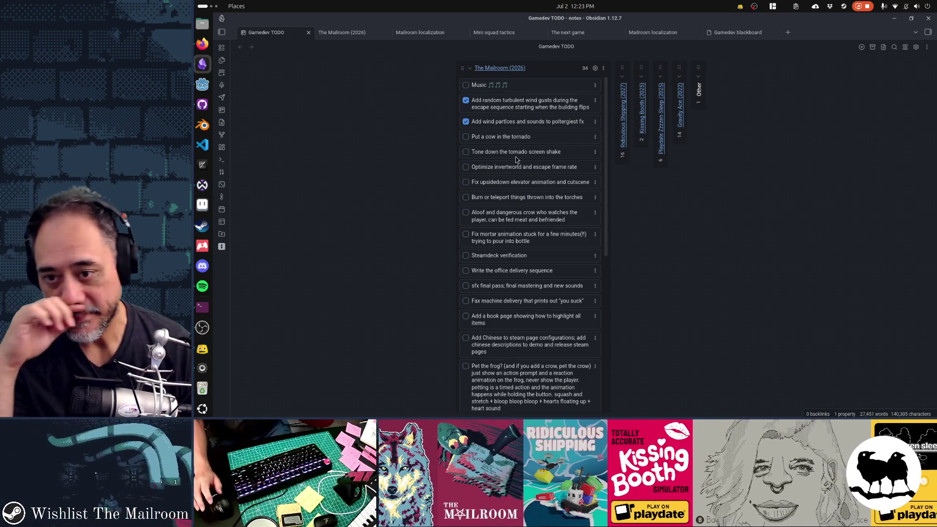
{"action": "scroll", "coordinate": [558, 201], "scroll_direction": "down", "scroll_amount": 1}
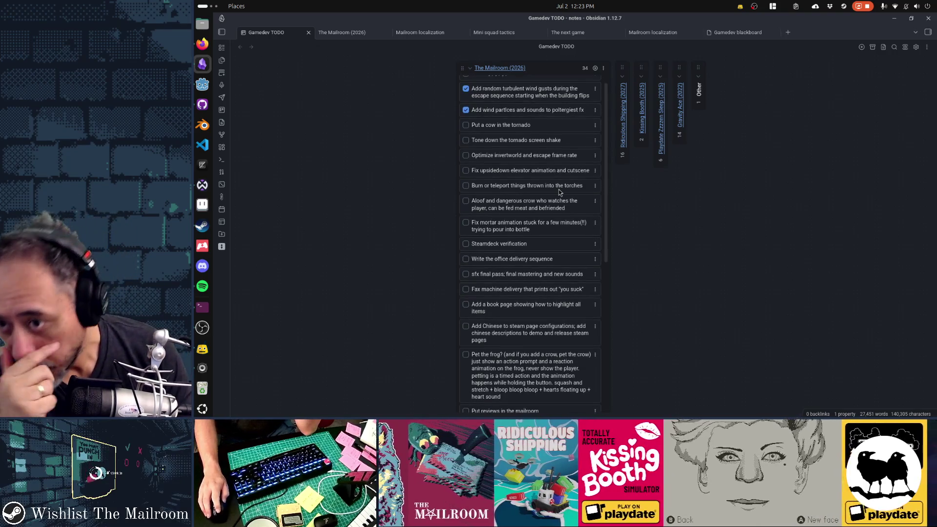
{"action": "scroll", "coordinate": [558, 193], "scroll_direction": "up", "scroll_amount": 1}
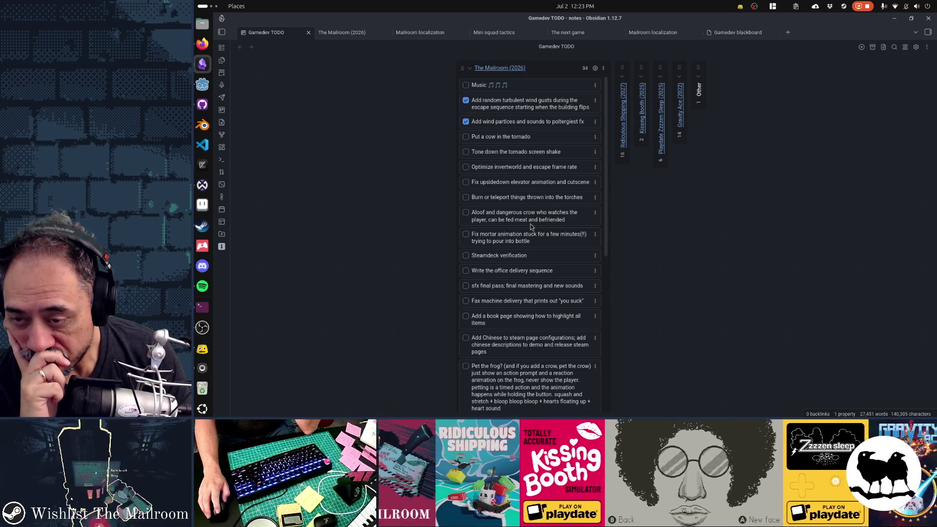
{"action": "left_click", "coordinate": [203, 104]}
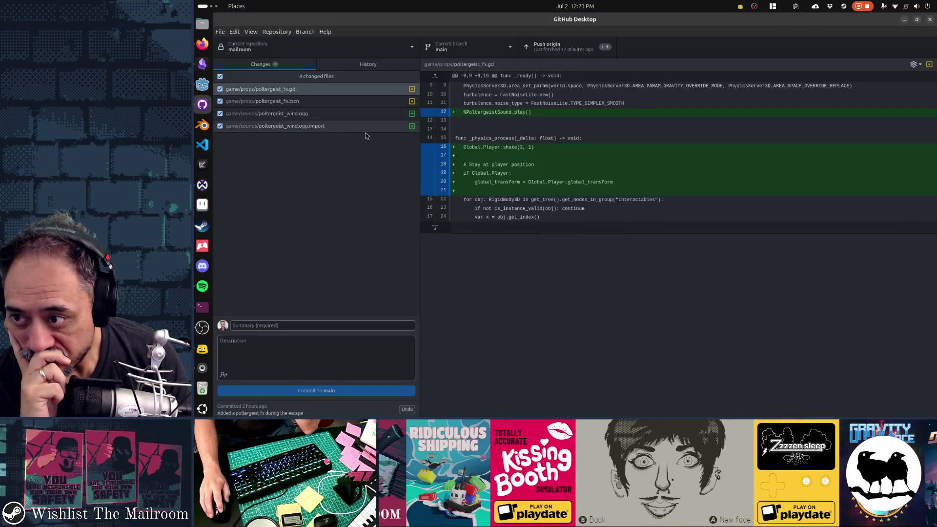
Step: Review the scene and script diffs, leaving the commit summary empty
{"action": "left_click", "coordinate": [284, 101]}
{"action": "left_click", "coordinate": [284, 92]}
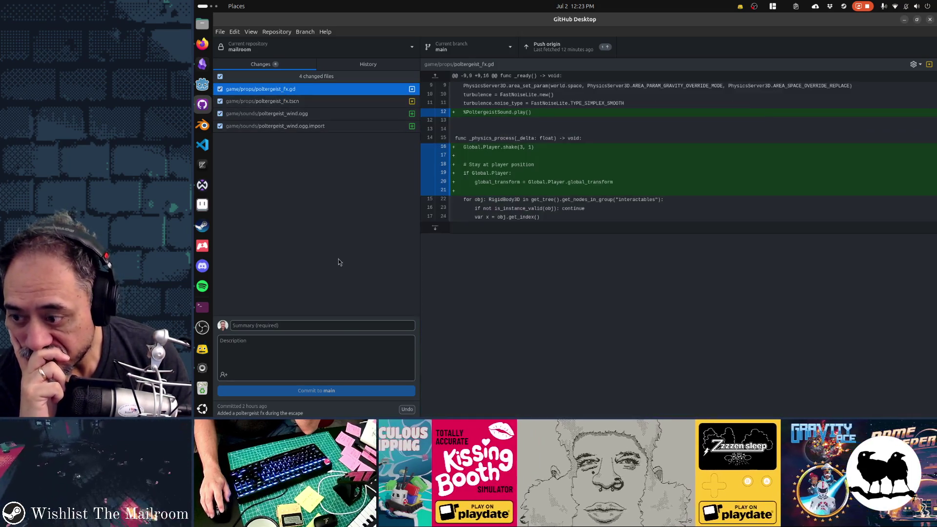
{"action": "left_click", "coordinate": [344, 330]}
{"action": "type", "text": "Added wind"}
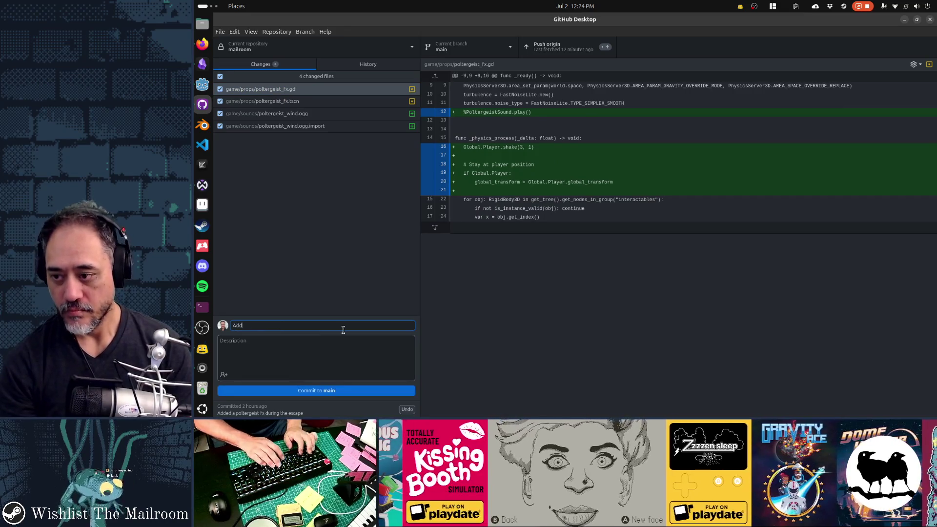
{"action": "key", "text": "ctrl+a"}
{"action": "key", "text": "BackSpace"}
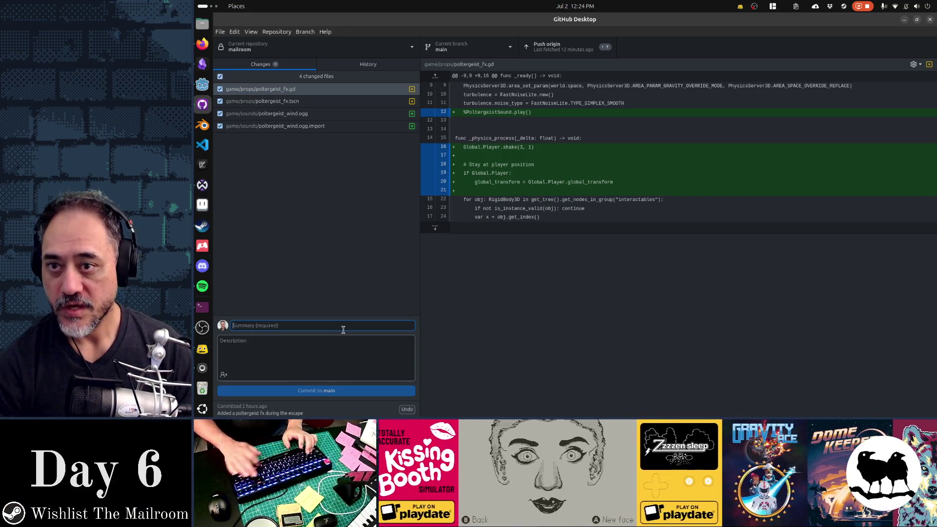
Step: Amend the latest commit in History with these changes, then return to Godot
{"action": "left_click", "coordinate": [345, 64]}
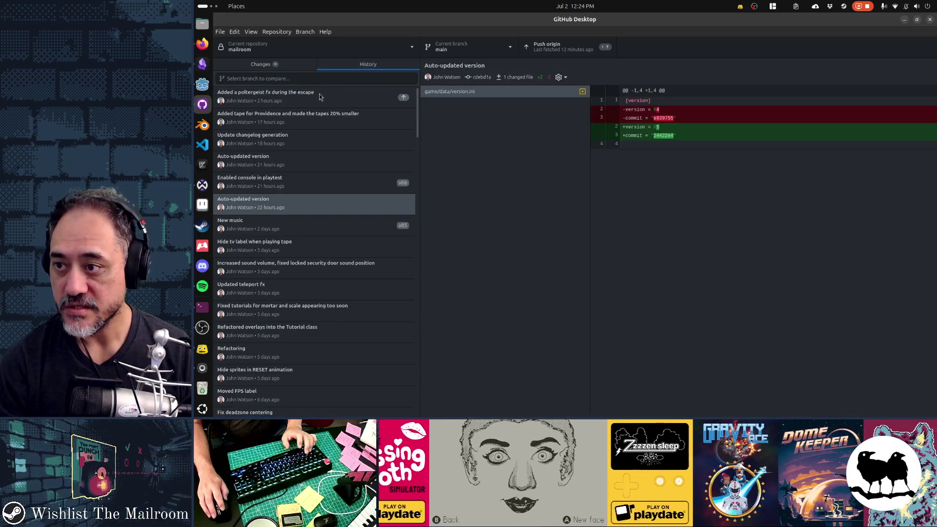
{"action": "right_click", "coordinate": [320, 102]}
{"action": "left_click", "coordinate": [327, 102]}
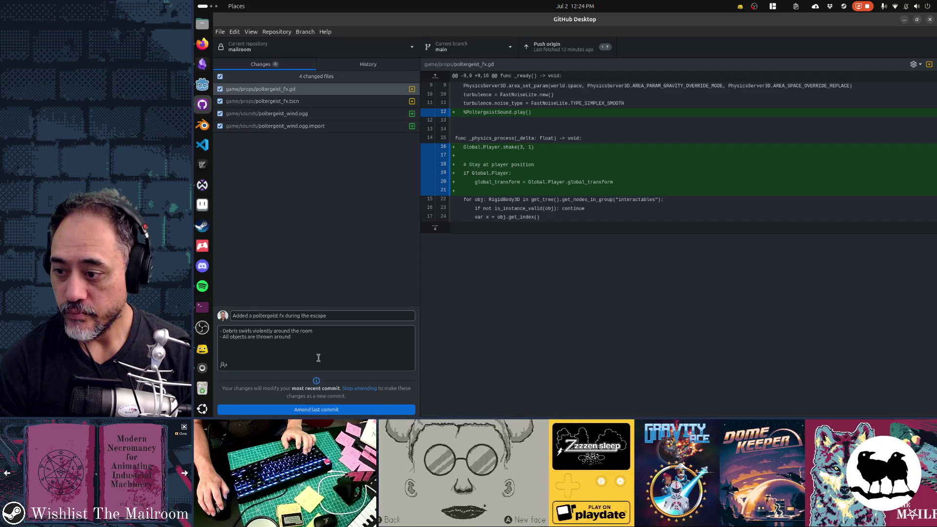
{"action": "left_click", "coordinate": [335, 412]}
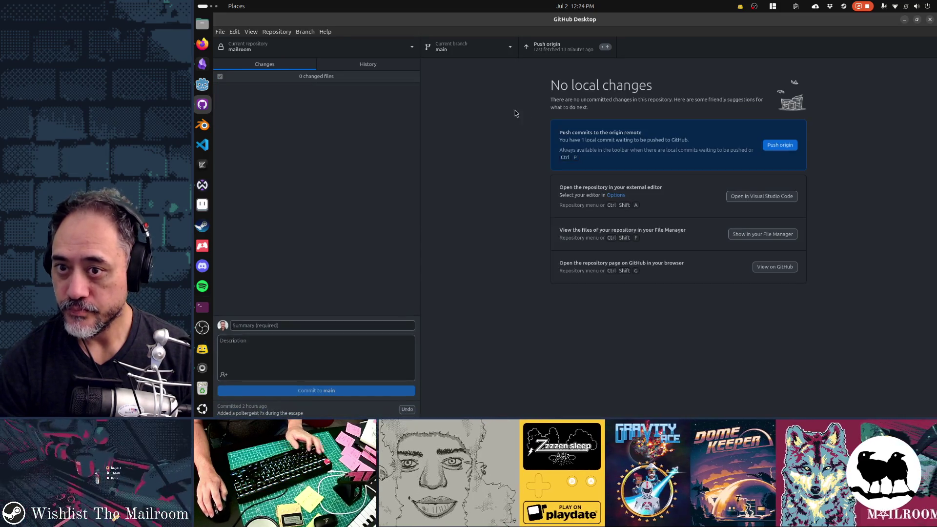
{"action": "key", "text": "alt+Tab"}
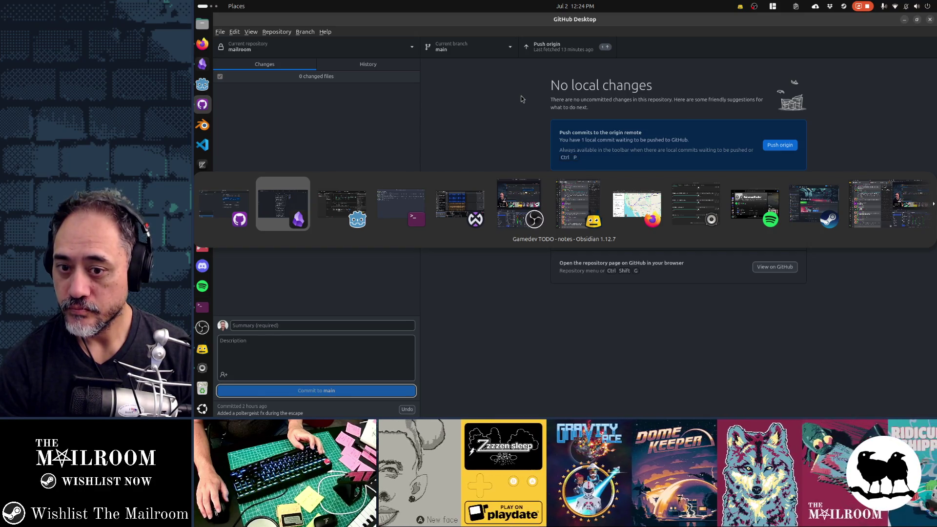
{"action": "key", "text": "alt+Tab"}
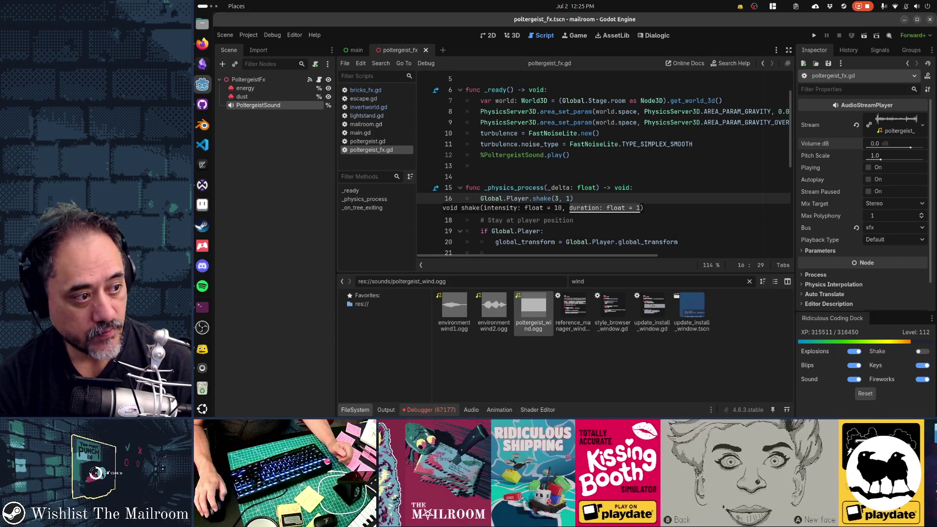
Step: Read the Jolt apply-central-force error details in the Debugger, then clear the Errors list
{"action": "left_click", "coordinate": [438, 410]}
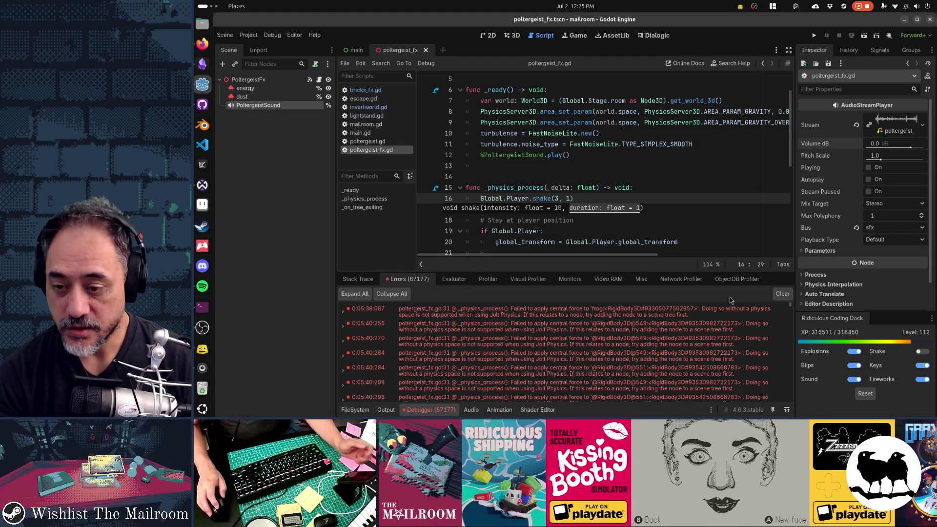
{"action": "mouse_move", "coordinate": [626, 344]}
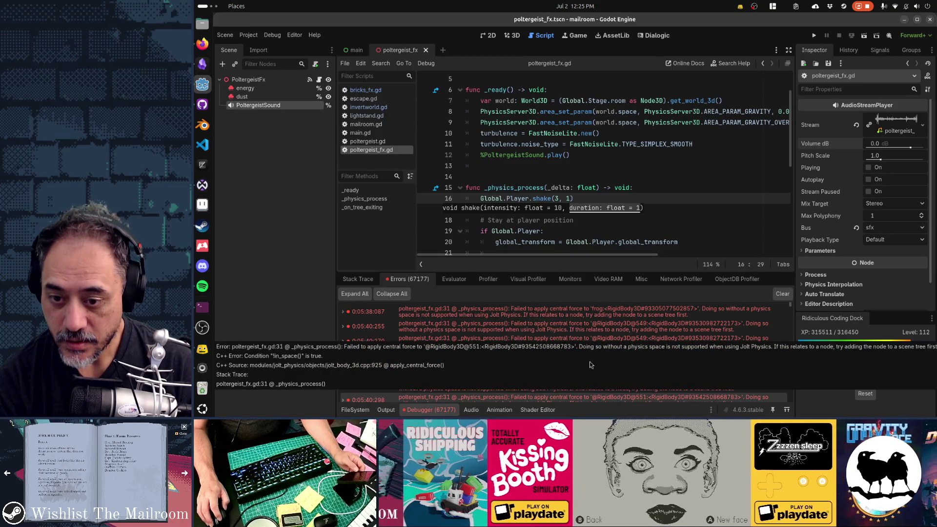
{"action": "mouse_move", "coordinate": [581, 317]}
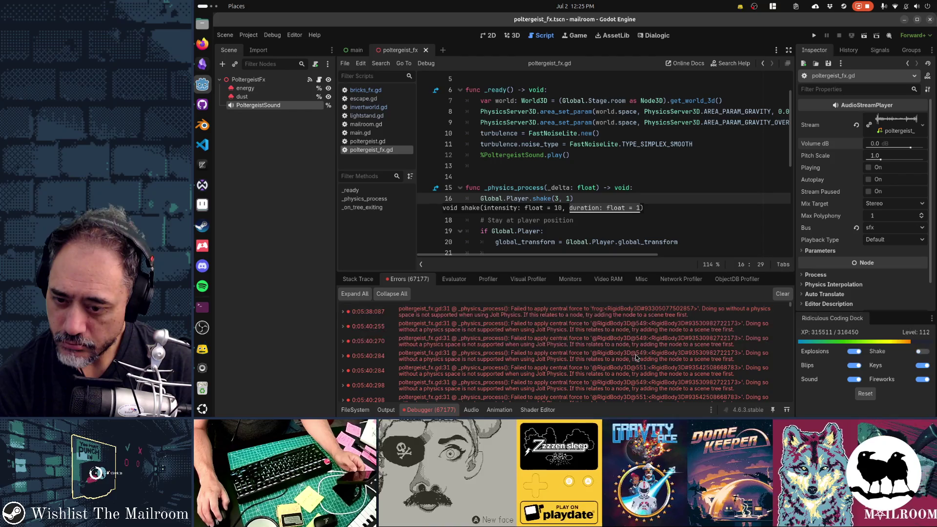
{"action": "mouse_move", "coordinate": [635, 355]}
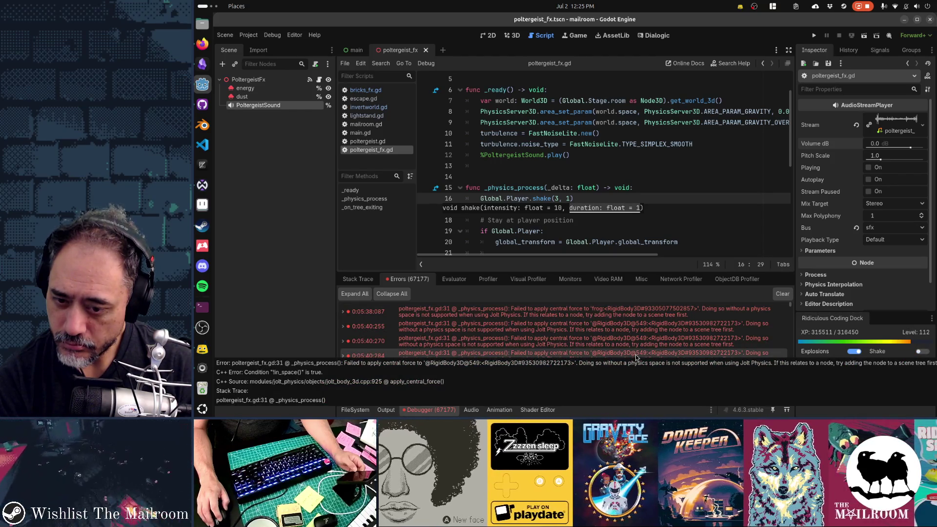
{"action": "mouse_move", "coordinate": [636, 314]}
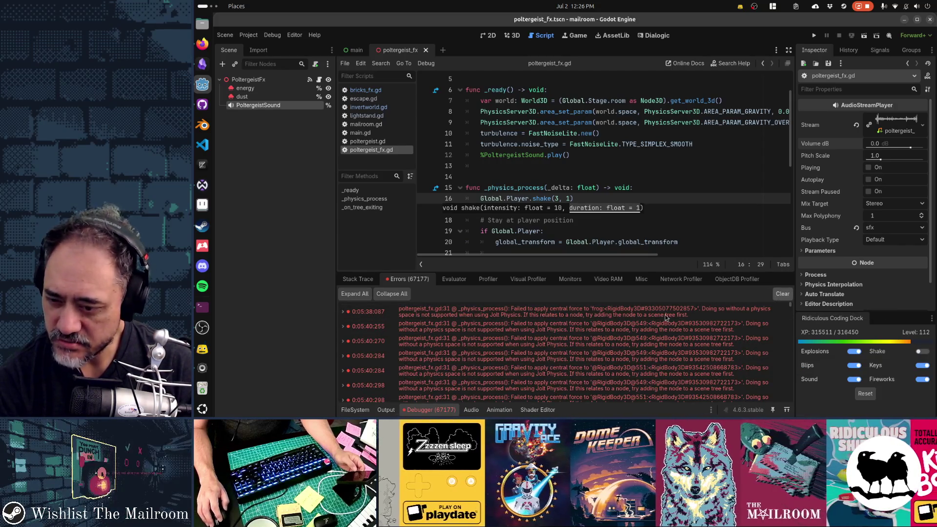
{"action": "key", "text": "F5"}
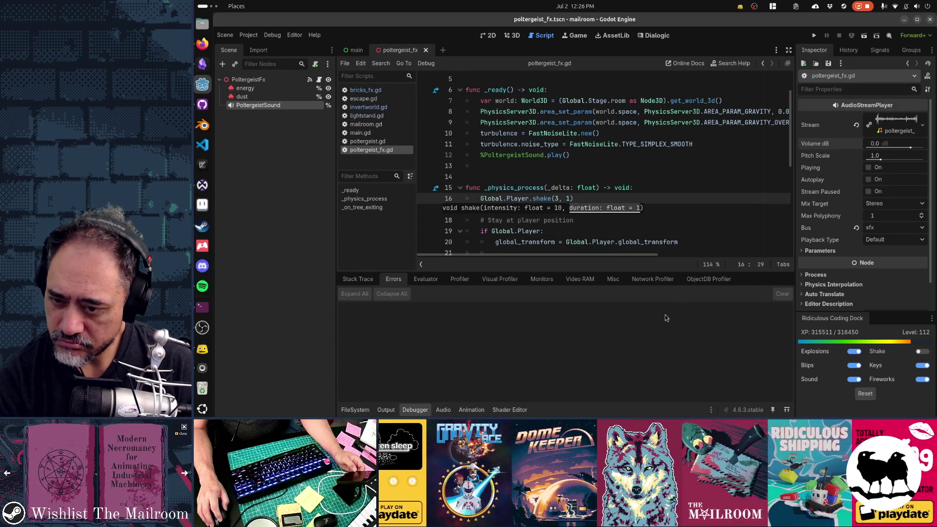
Step: Add 'if not obj.is_inside_tree(): continue' below line 22 in the interactables loop
{"action": "scroll", "coordinate": [600, 231], "scroll_direction": "down", "scroll_amount": 2}
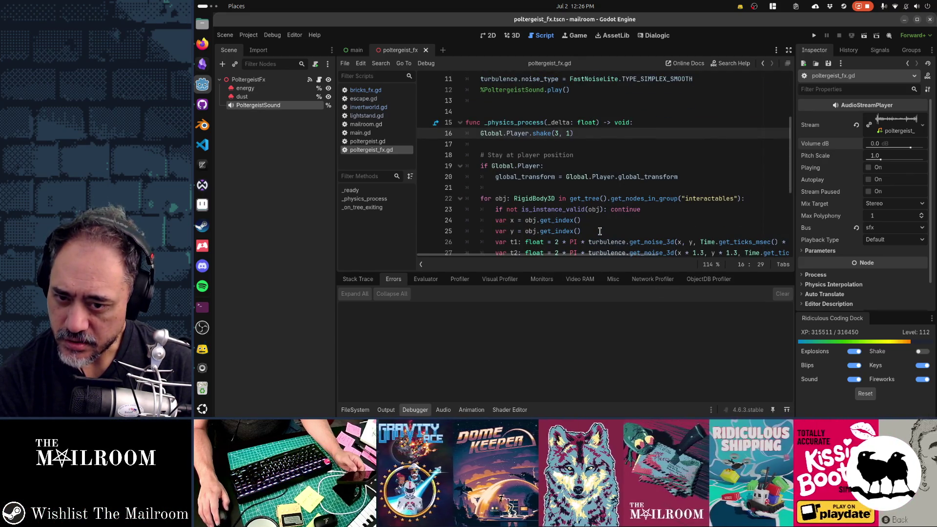
{"action": "scroll", "coordinate": [600, 231], "scroll_direction": "down", "scroll_amount": 1}
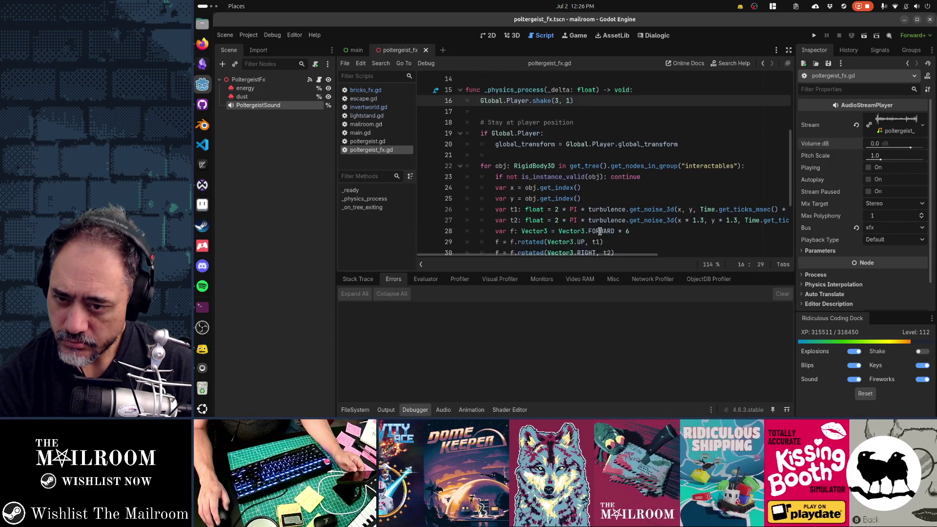
{"action": "left_click", "coordinate": [764, 167]}
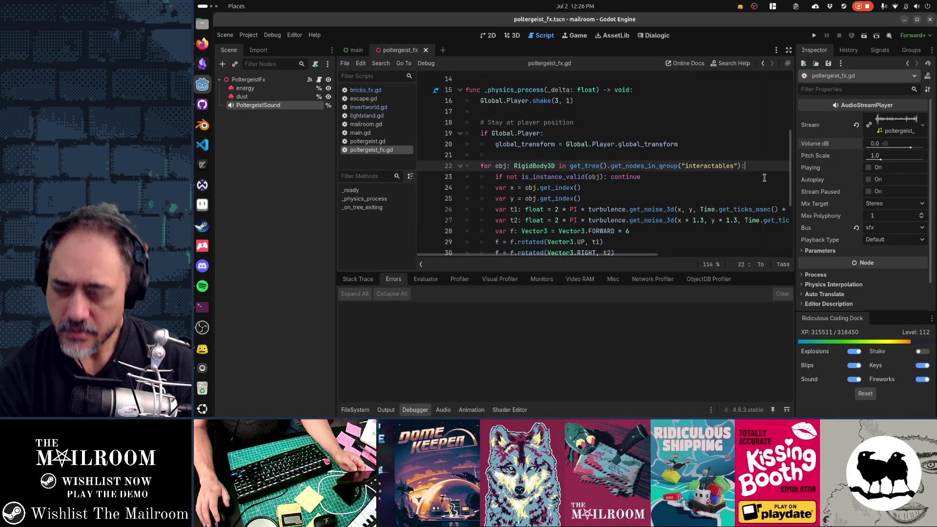
{"action": "key", "text": "Return"}
{"action": "type", "text": "if "}
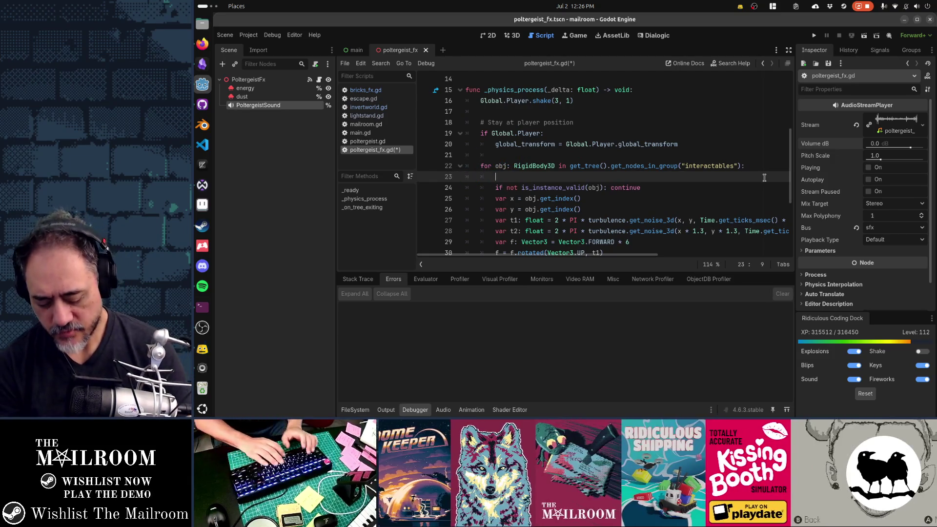
{"action": "type", "text": "not obj"}
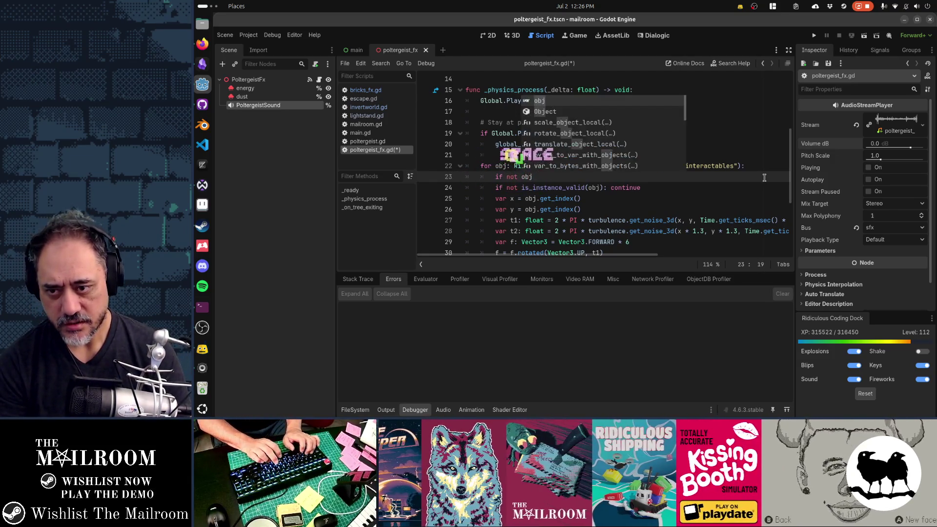
{"action": "type", "text": ".is_inside"}
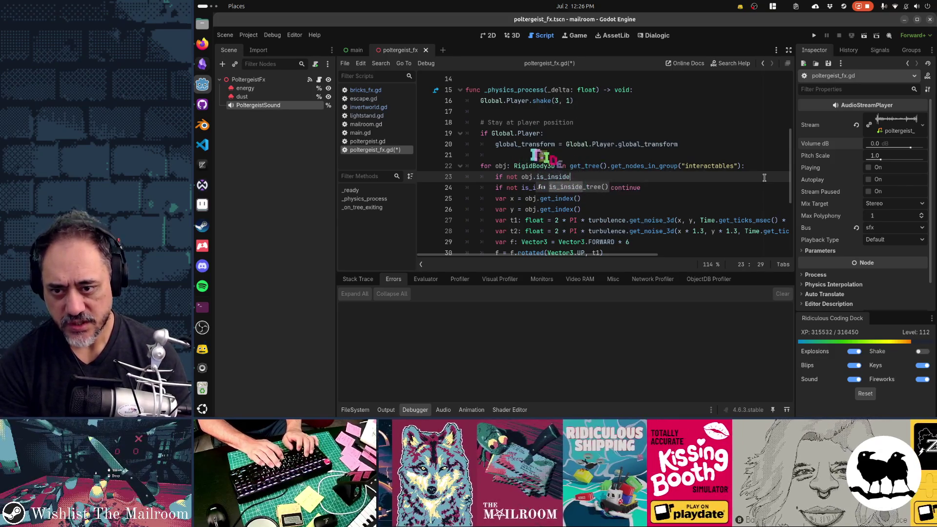
{"action": "key", "text": "Return"}
{"action": "type", "text": ": continue"}
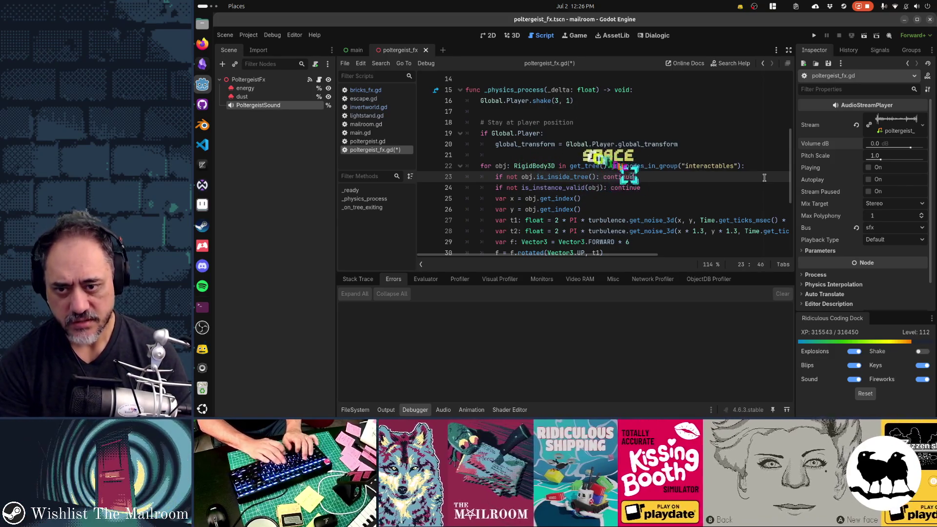
Step: Cut the is_inside_tree guard line back out, leaving only the is_instance_valid check
{"action": "key", "text": "shift+Home"}
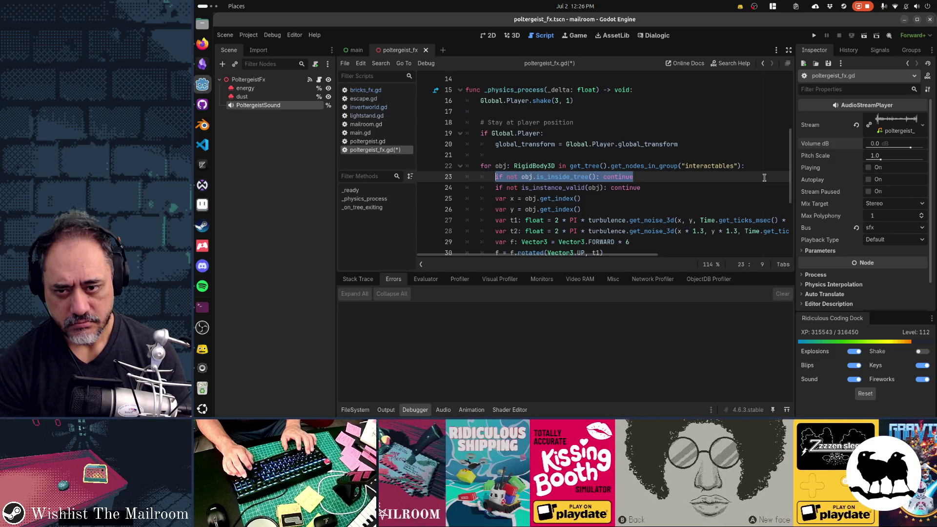
{"action": "key", "text": "Up"}
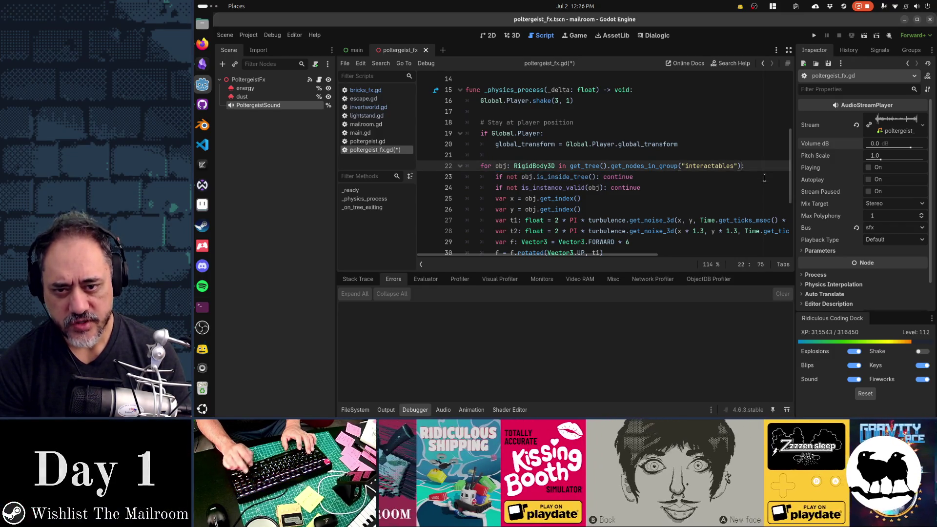
{"action": "key", "text": "End"}
{"action": "key", "text": "Left"}
{"action": "key", "text": "ctrl+shift+Left"}
{"action": "key", "text": "ctrl+shift+Left"}
{"action": "key", "text": "ctrl+shift+Left"}
{"action": "key", "text": "Down"}
{"action": "key", "text": "End"}
{"action": "key", "text": "shift+Home"}
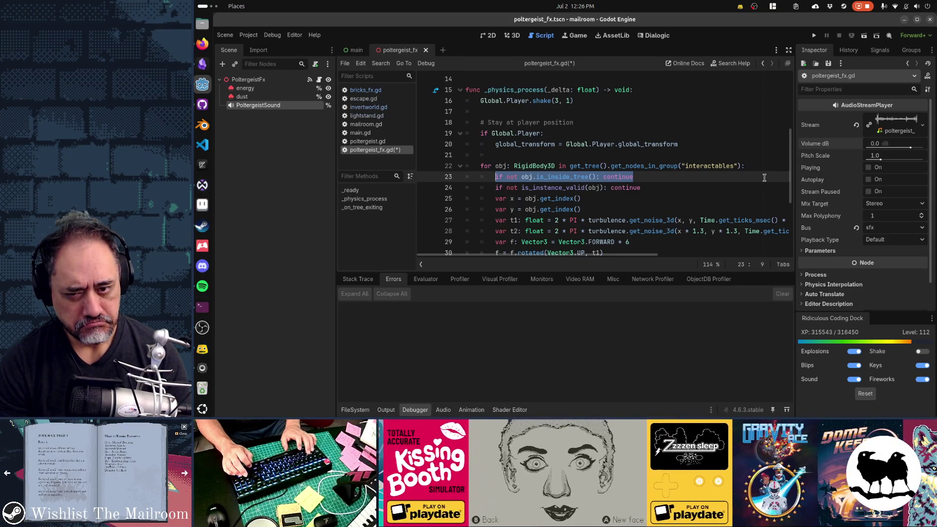
{"action": "key", "text": "Up"}
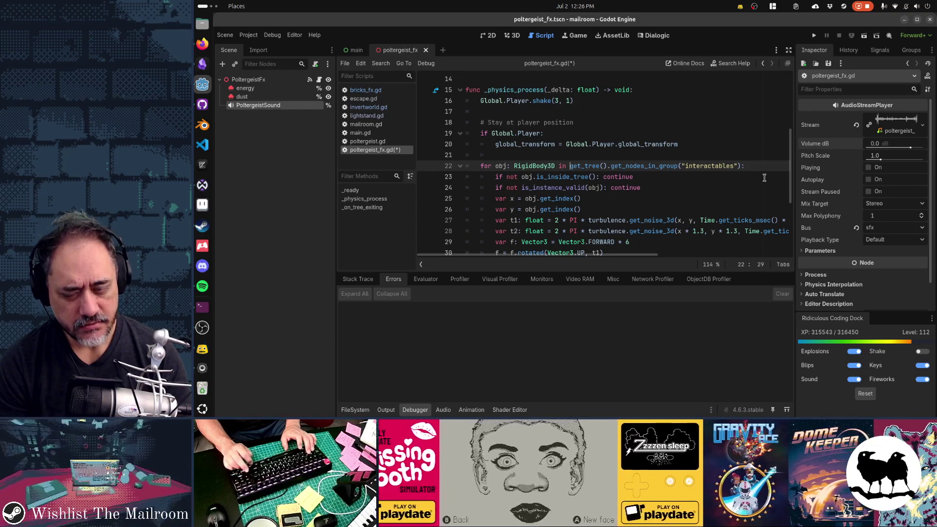
{"action": "key", "text": "ctrl+shift+Right"}
{"action": "key", "text": "ctrl+shift+Right"}
{"action": "key", "text": "ctrl+shift+Right"}
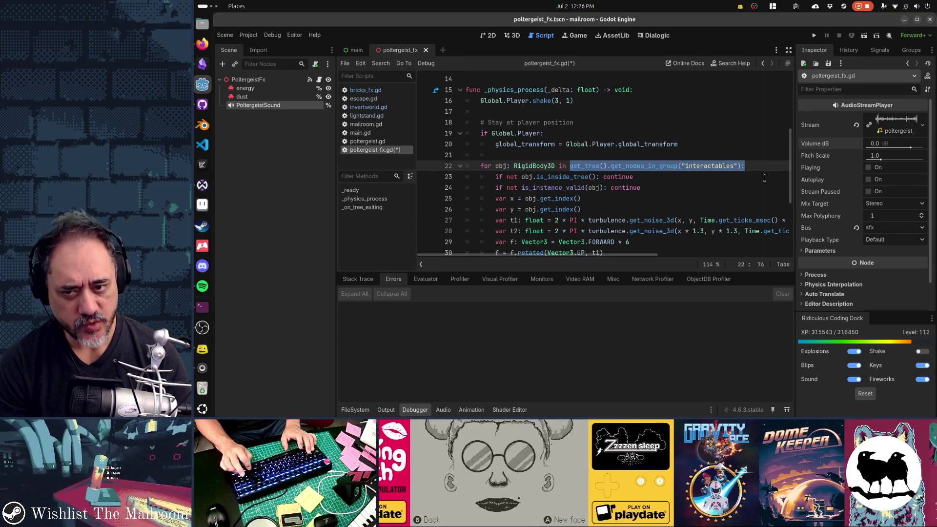
{"action": "key", "text": "Down"}
{"action": "scroll", "coordinate": [765, 177], "scroll_direction": "down", "scroll_amount": 2}
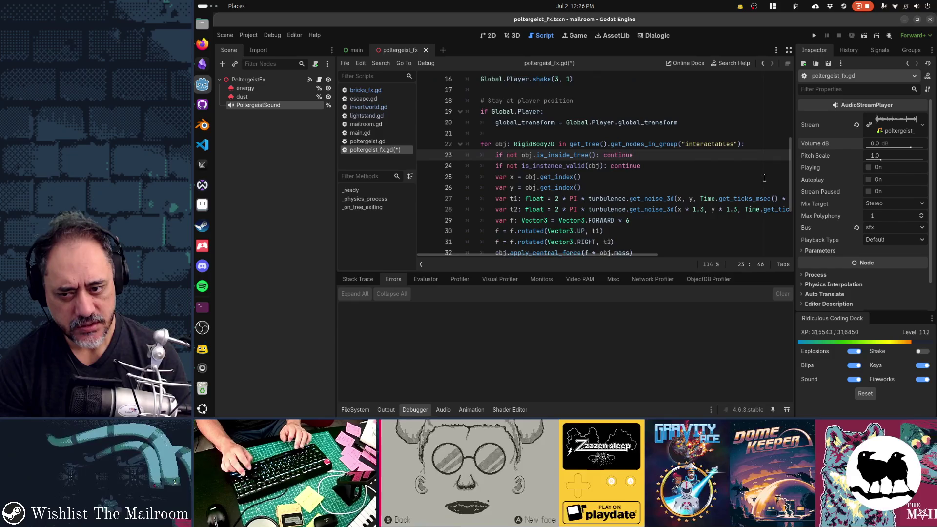
{"action": "scroll", "coordinate": [765, 178], "scroll_direction": "down", "scroll_amount": 2}
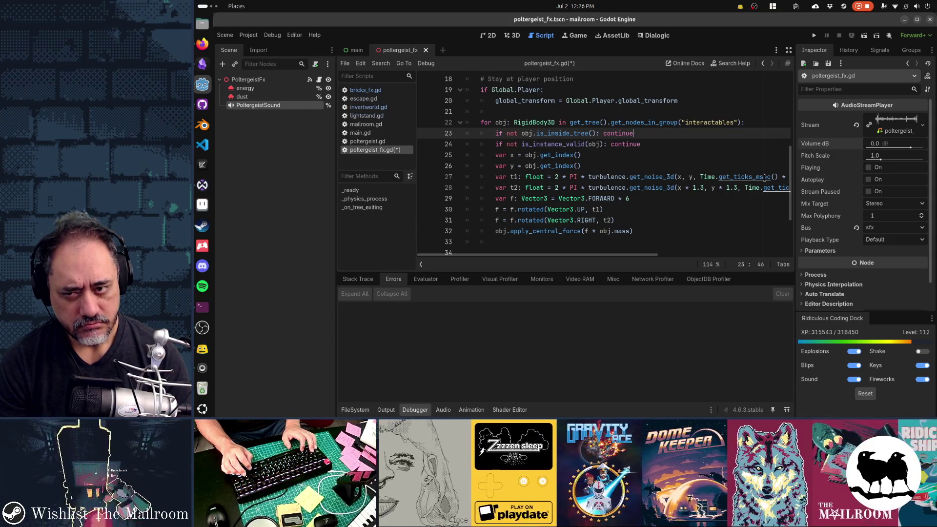
{"action": "key", "text": "ctrl+x"}
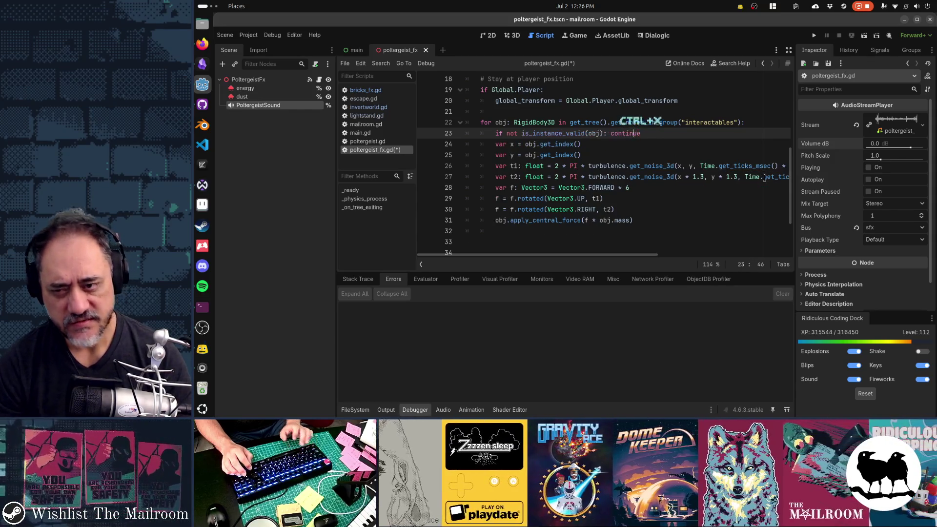
{"action": "key", "text": "ctrl+End"}
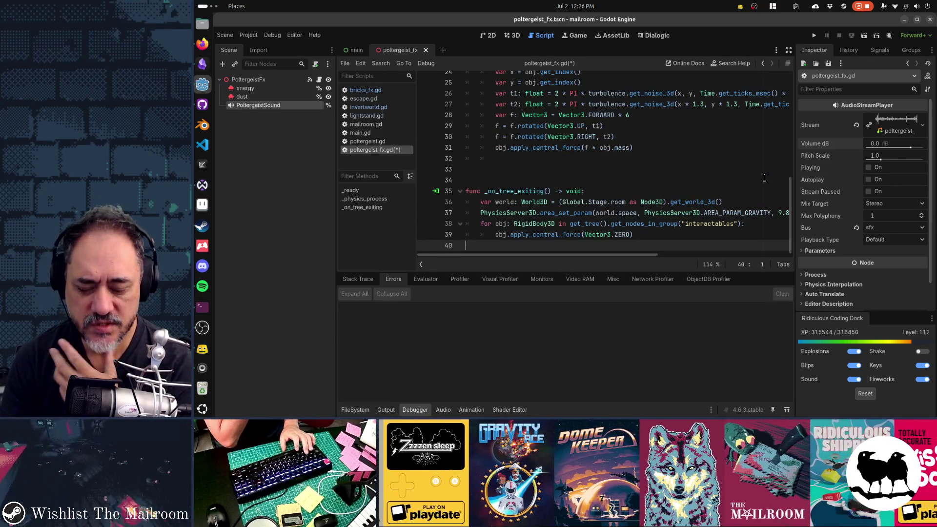
Step: Save poltergeist_fx.gd and open frog.tscn by searching project resources for 'frog'
{"action": "key", "text": "ctrl+s"}
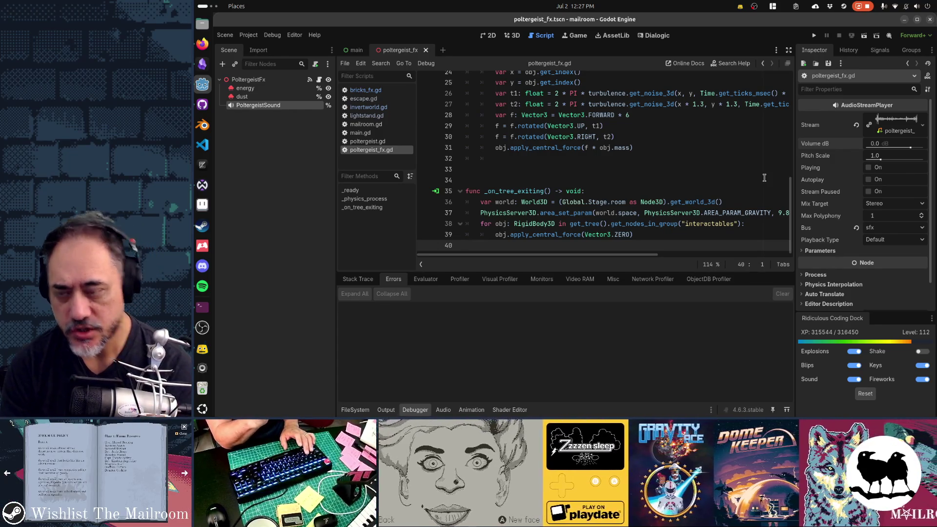
{"action": "key", "text": "shift+alt+o"}
{"action": "type", "text": "frog"}
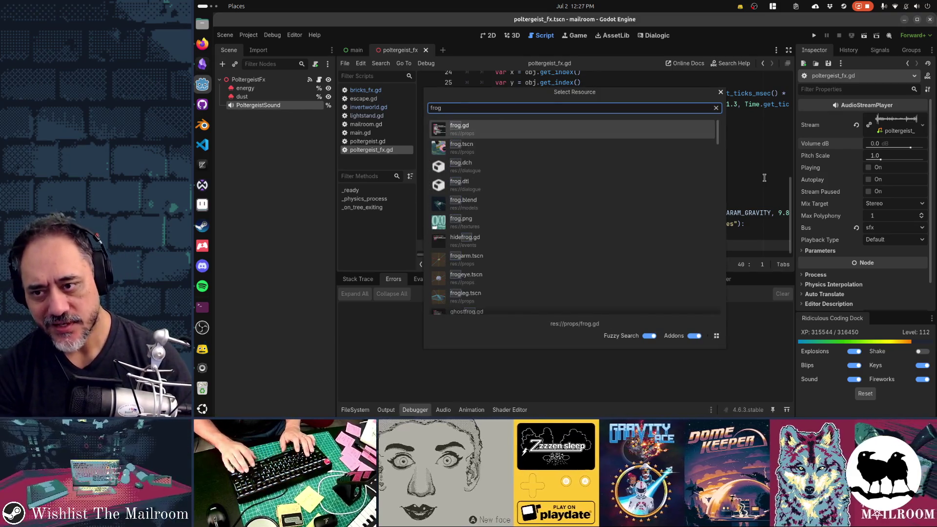
{"action": "key", "text": "Down"}
{"action": "key", "text": "Return"}
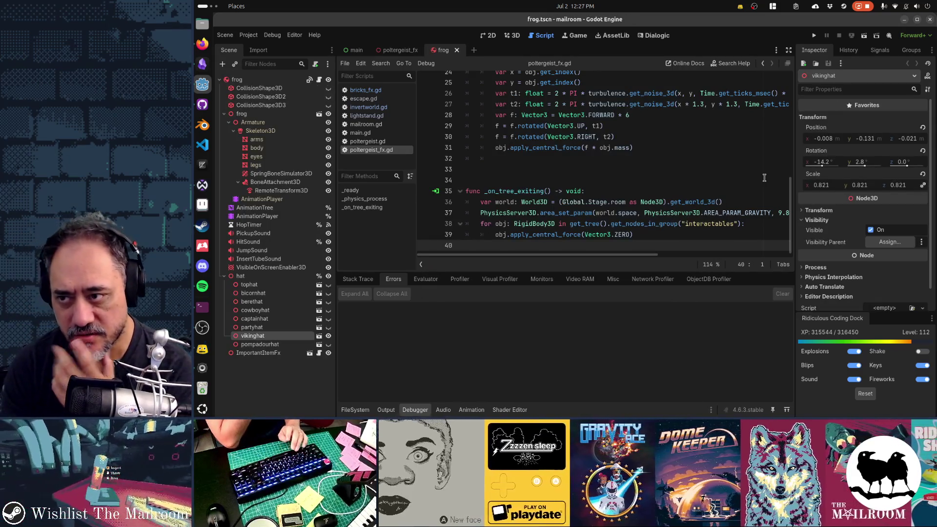
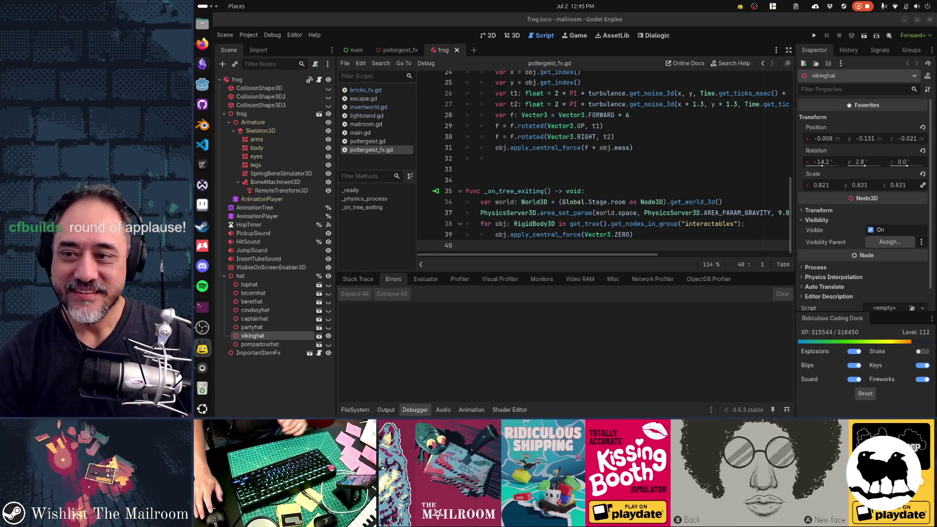
Step: Run The Mailroom in fullscreen, then bring up the Obsidian Gamedev TODO board
{"action": "left_click", "coordinate": [604, 183]}
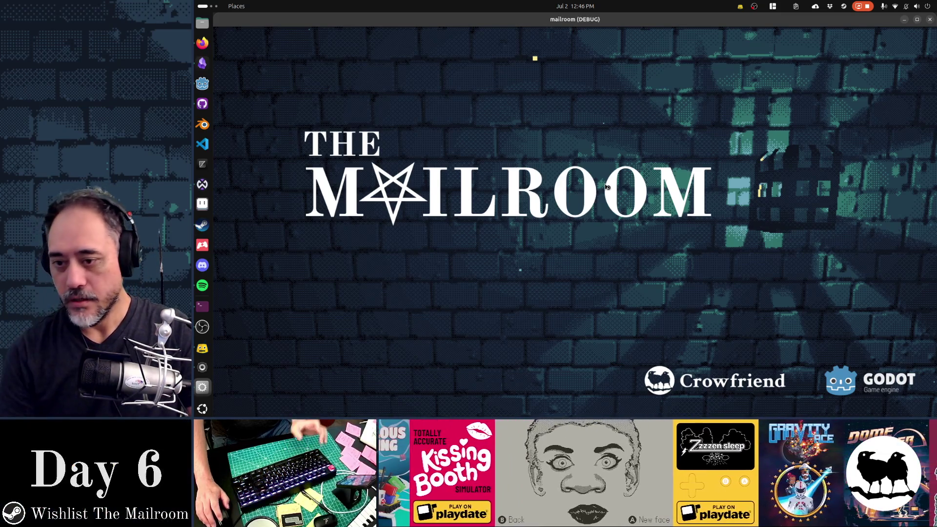
{"action": "key", "text": "F11"}
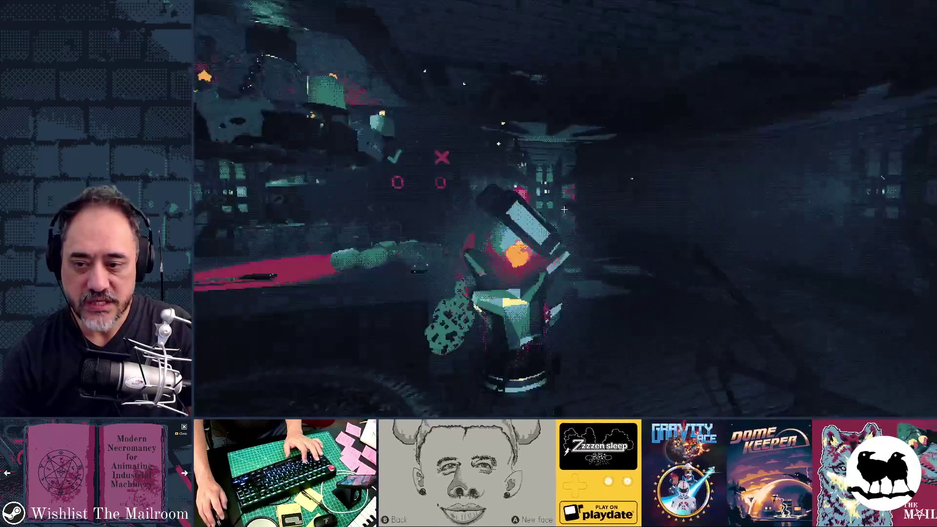
{"action": "key", "text": "alt+Tab"}
{"action": "key", "text": "alt+Tab"}
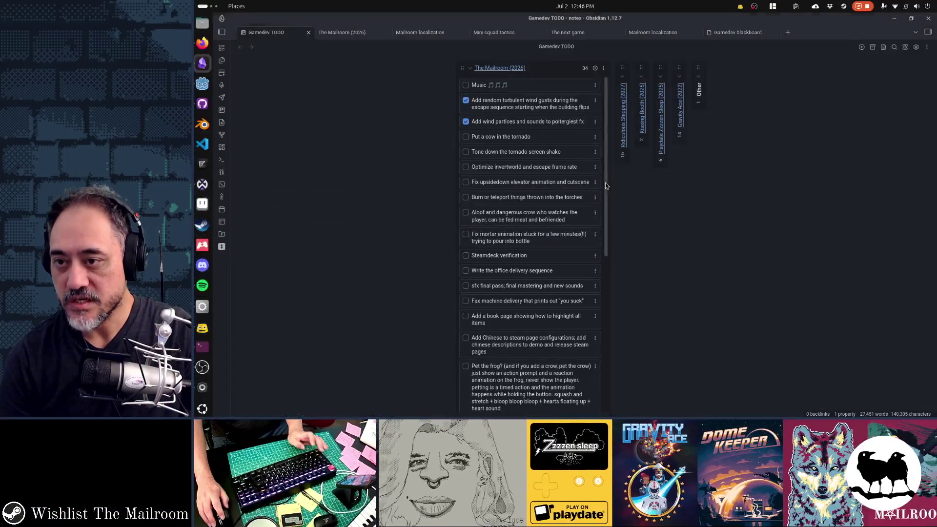
Step: Add a 'Moar cigarettes' card below 'Add wind particles' in The Mailroom (2026) column
{"action": "left_click", "coordinate": [595, 69]}
{"action": "type", "text": "Moar cigarettes"}
{"action": "key", "text": "Return"}
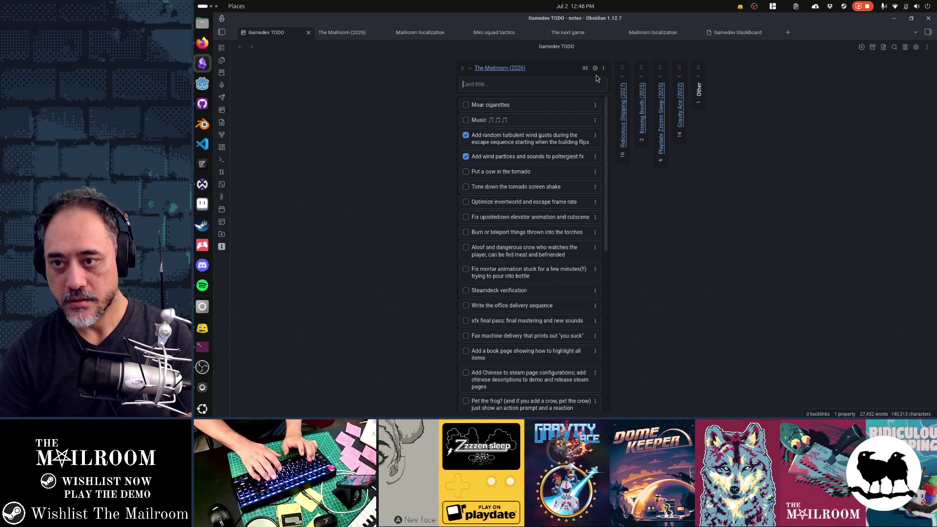
{"action": "left_click_drag", "start_coordinate": [538, 108], "coordinate": [541, 166]}
{"action": "key", "text": "alt+Tab"}
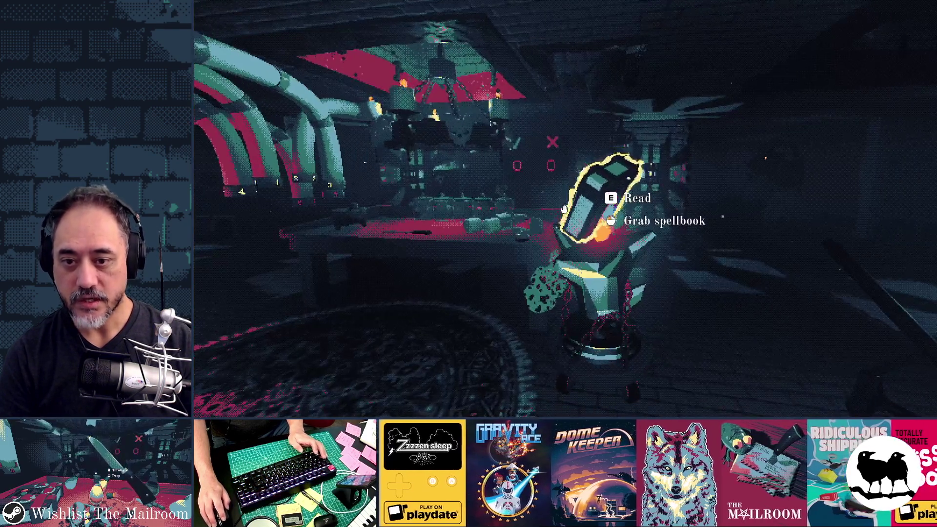
Step: Trigger EndDay1Event from the debug overlay, answer the intercom, and play briefly
{"action": "key", "text": "grave"}
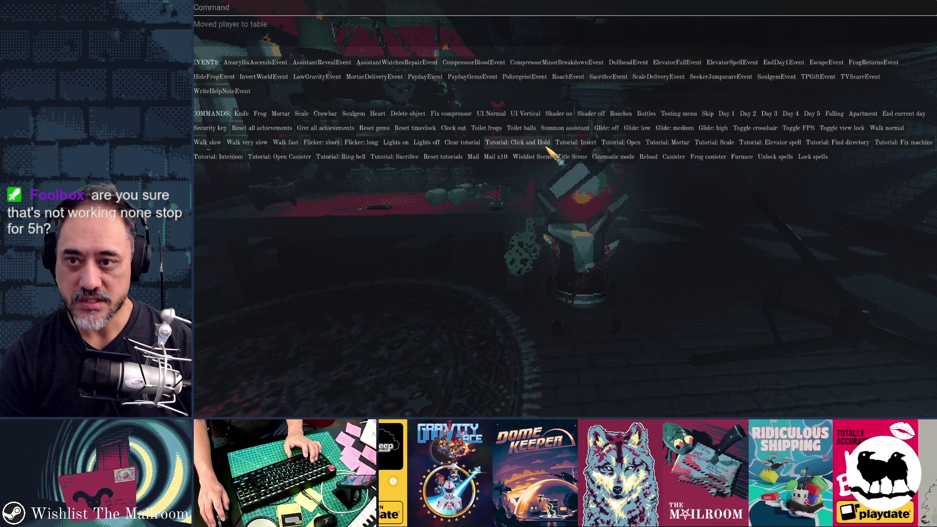
{"action": "left_click", "coordinate": [799, 65]}
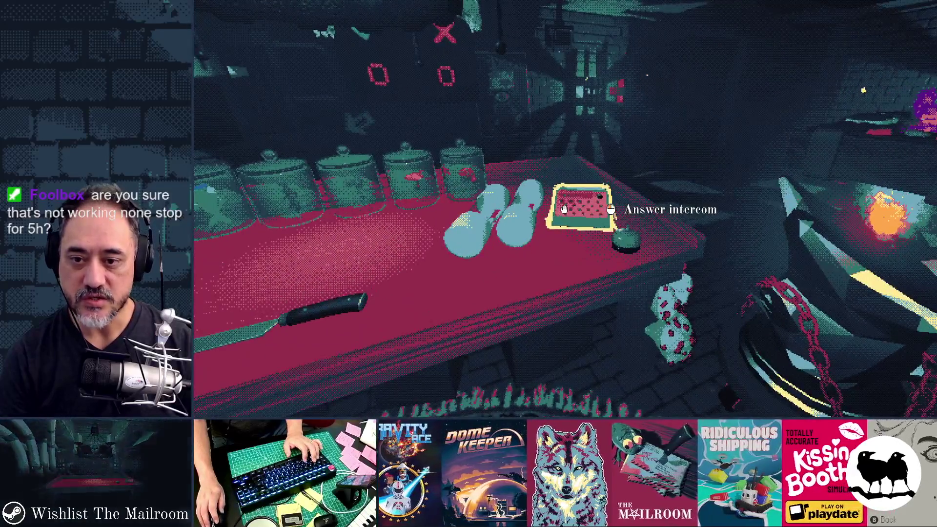
{"action": "left_click", "coordinate": [564, 209]}
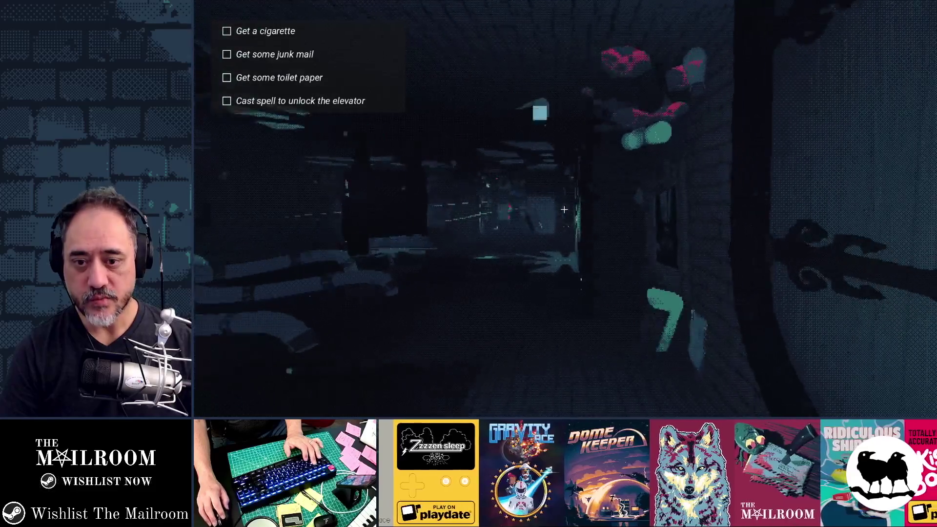
{"action": "key", "text": "alt+Tab"}
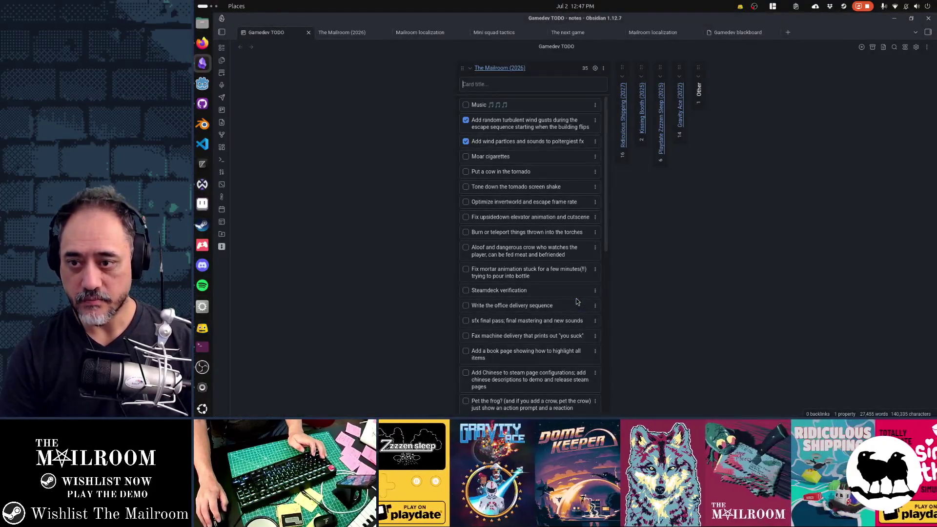
{"action": "key", "text": "alt+Tab"}
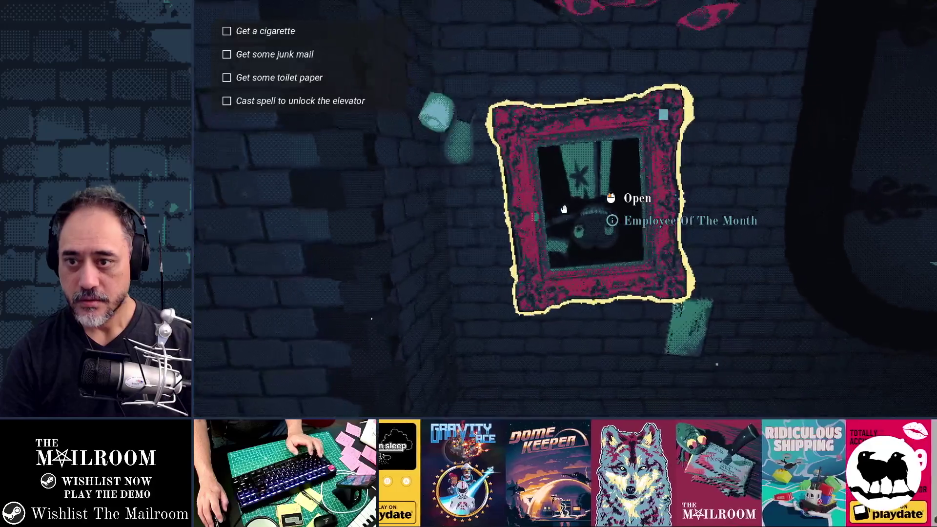
{"action": "key", "text": "alt+Tab"}
{"action": "key", "text": "alt+Tab"}
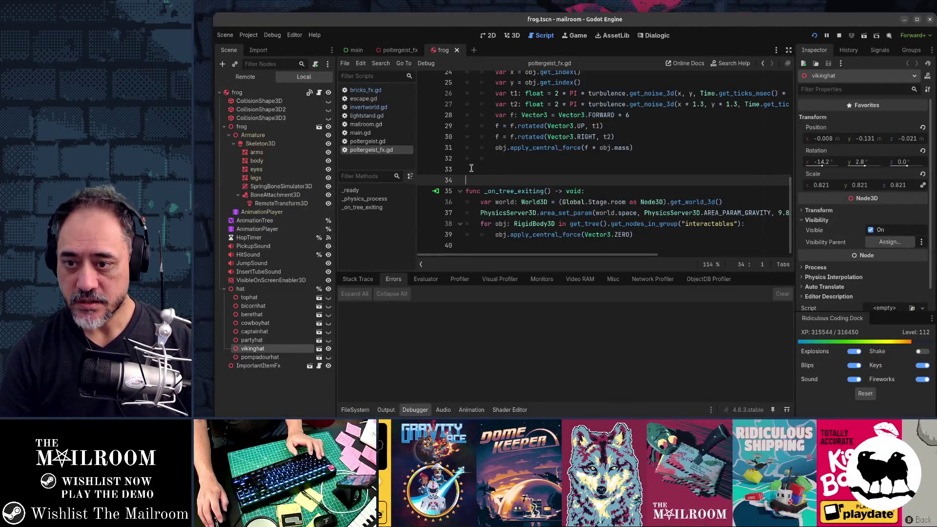
Step: Wrap the line 16 player shake in 'if randf() < 0.05:' and test it in-game
{"action": "scroll", "coordinate": [471, 168], "scroll_direction": "up", "scroll_amount": 5}
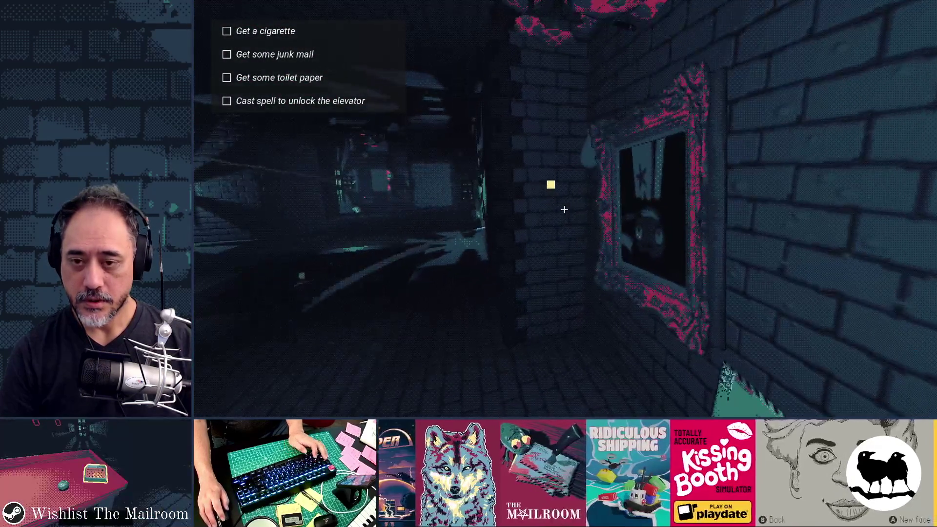
{"action": "left_click", "coordinate": [564, 209]}
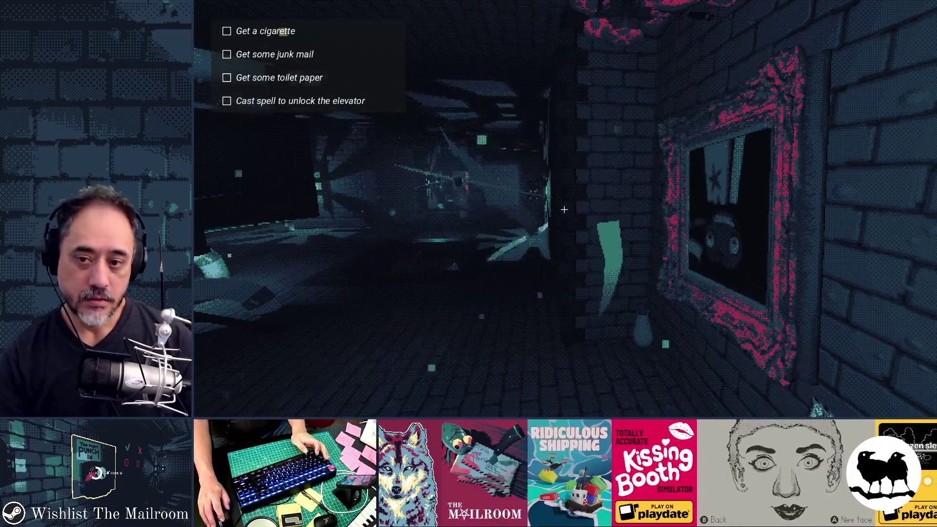
{"action": "key", "text": "alt+Tab"}
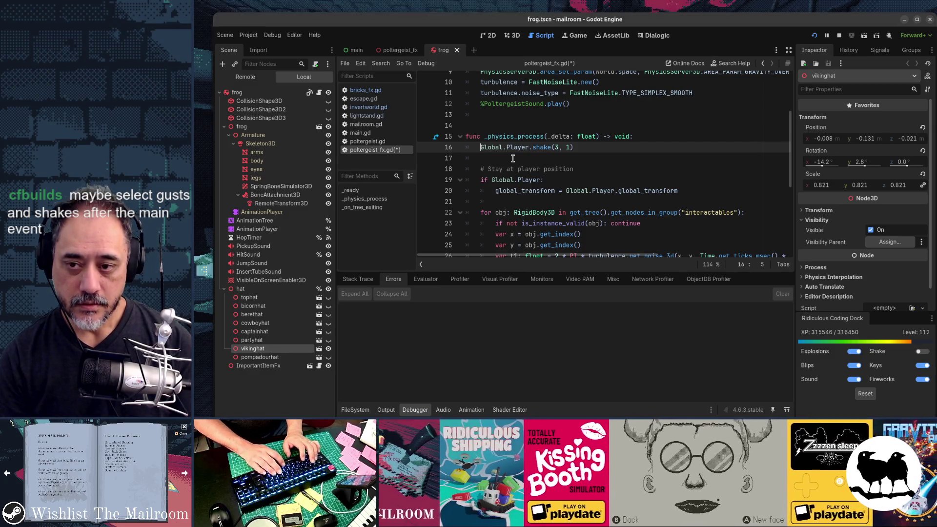
{"action": "type", "text": "if randf() < 0.0"}
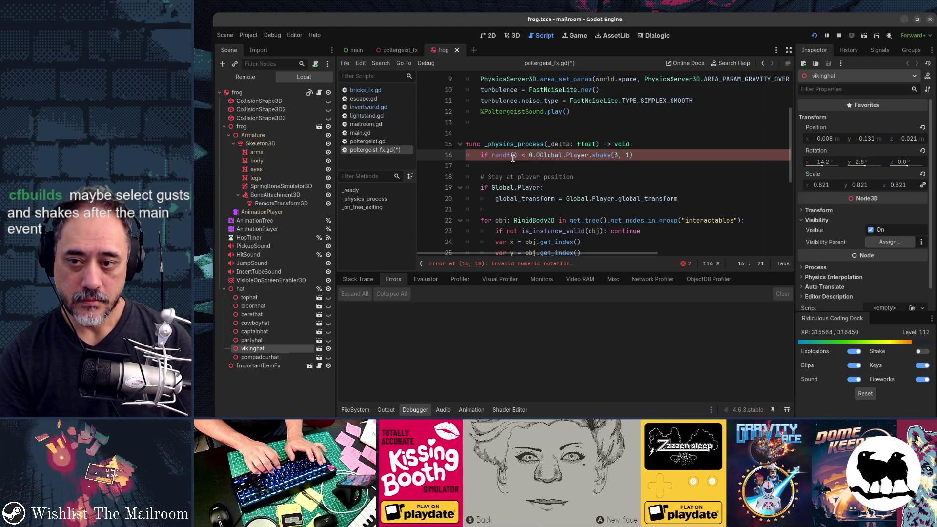
{"action": "type", "text": "5:"}
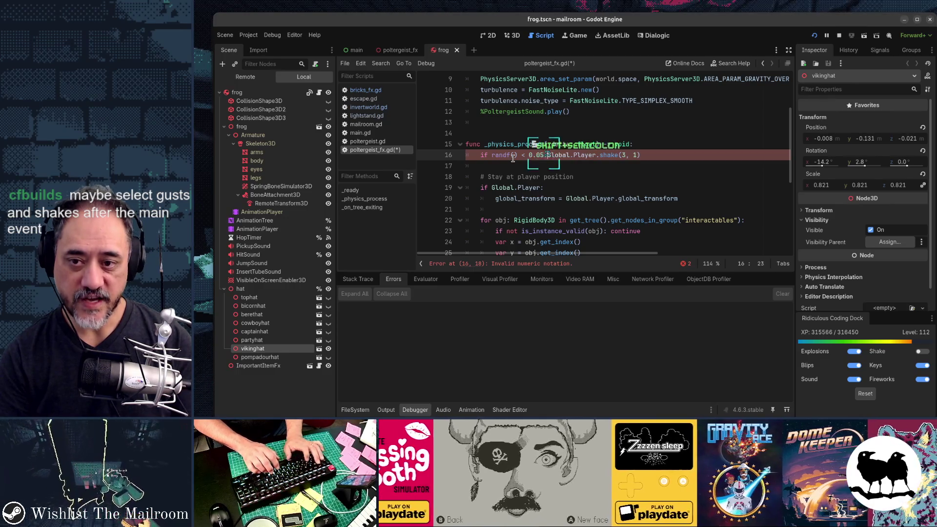
{"action": "key", "text": "Return"}
{"action": "key", "text": "ctrl+s"}
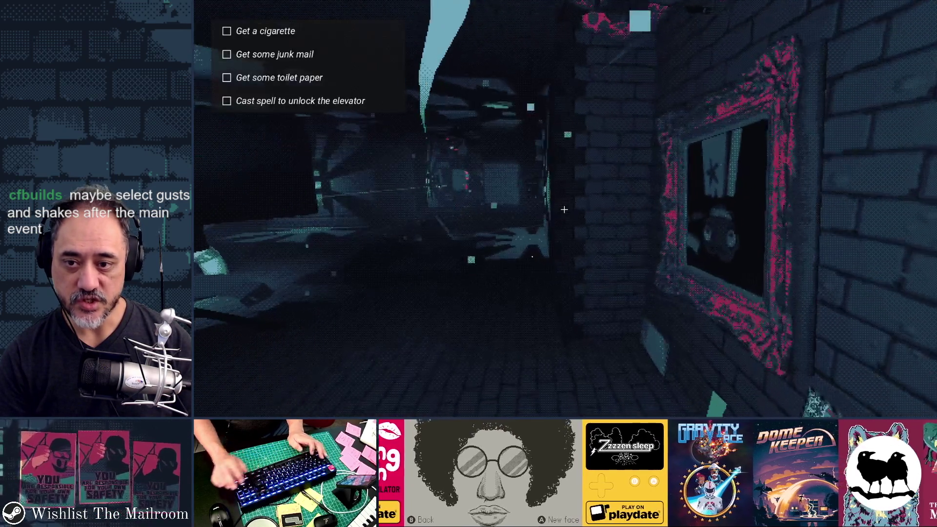
{"action": "key", "text": "F8"}
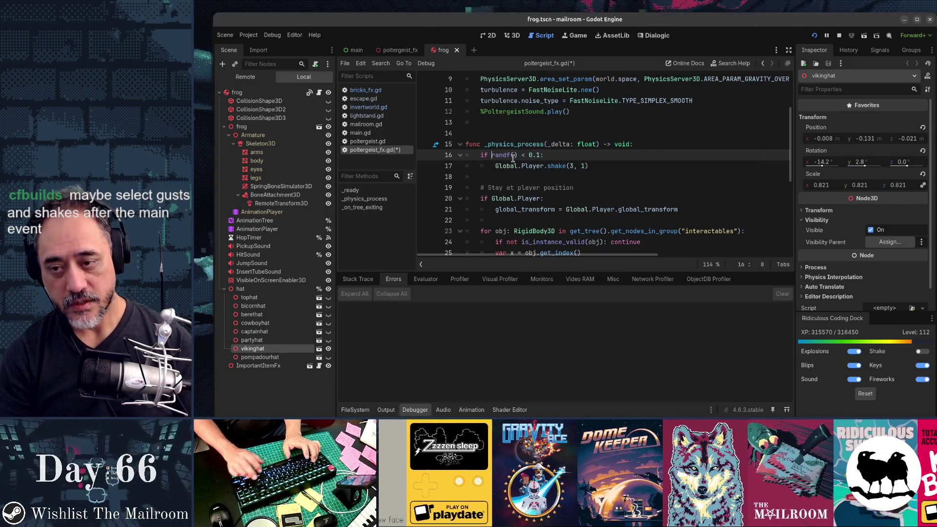
Step: Extend the line 16 shake condition with an Engine.get_physics_frames() % 60 check
{"action": "type", "text": "Engine."}
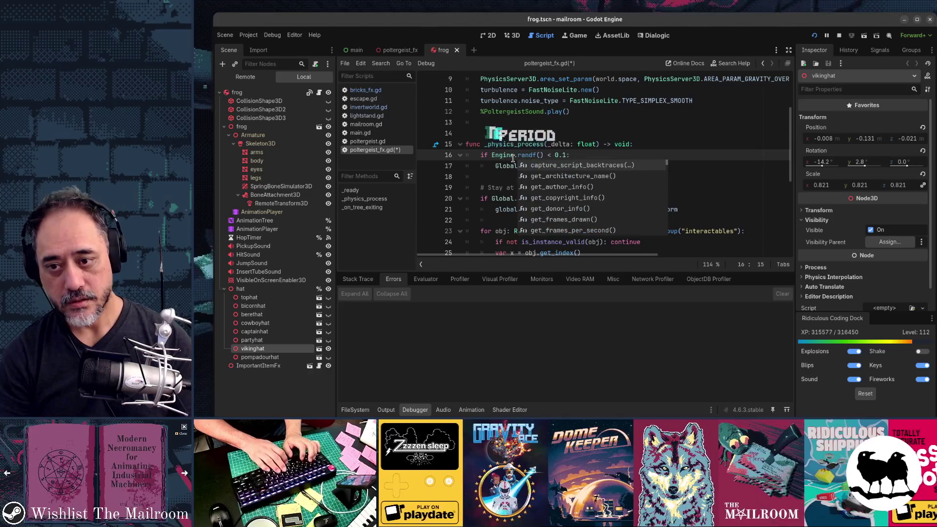
{"action": "type", "text": "phy"}
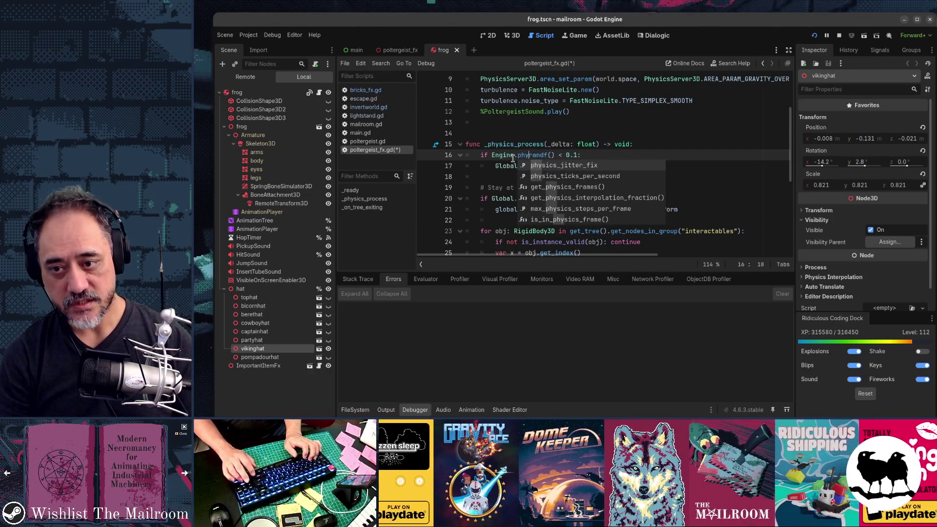
{"action": "key", "text": "Down"}
{"action": "key", "text": "Down"}
{"action": "key", "text": "Return"}
{"action": "type", "text": "% "}
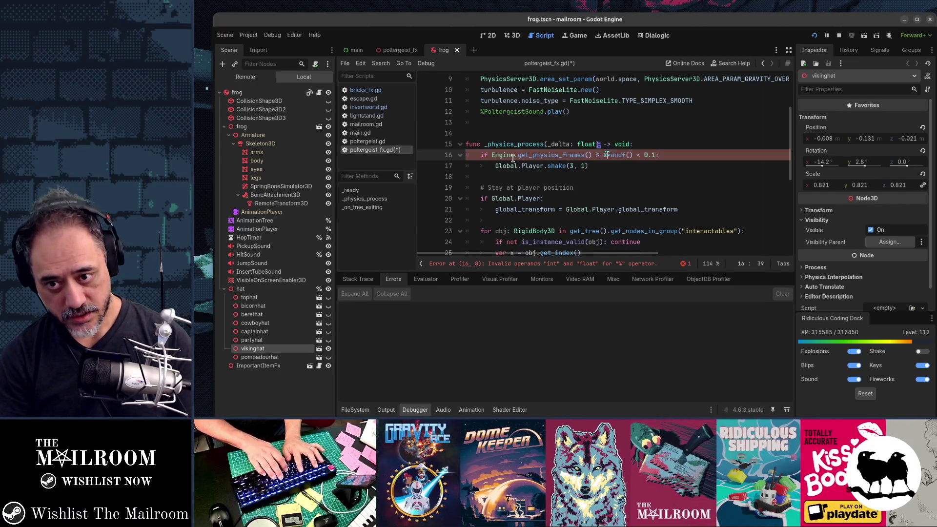
{"action": "type", "text": "60.0 = 0 and "}
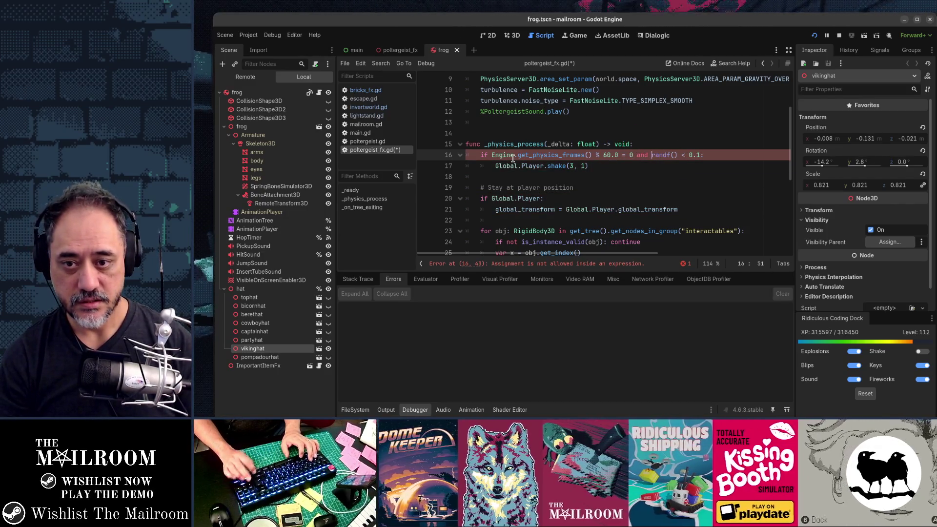
{"action": "type", "text": "="}
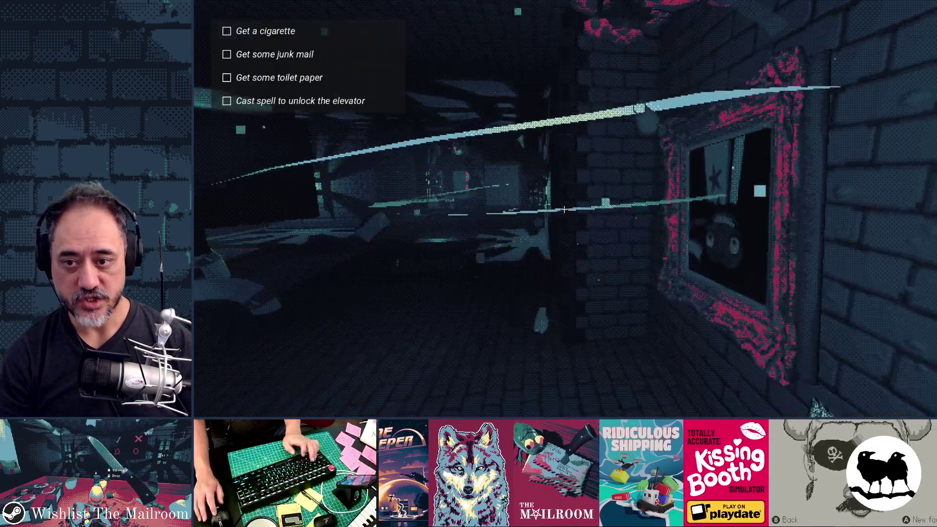
Step: Change the shake threshold to 0.05 and drop the .0 after 60 on line 16
{"action": "mouse_move", "coordinate": [565, 210]}
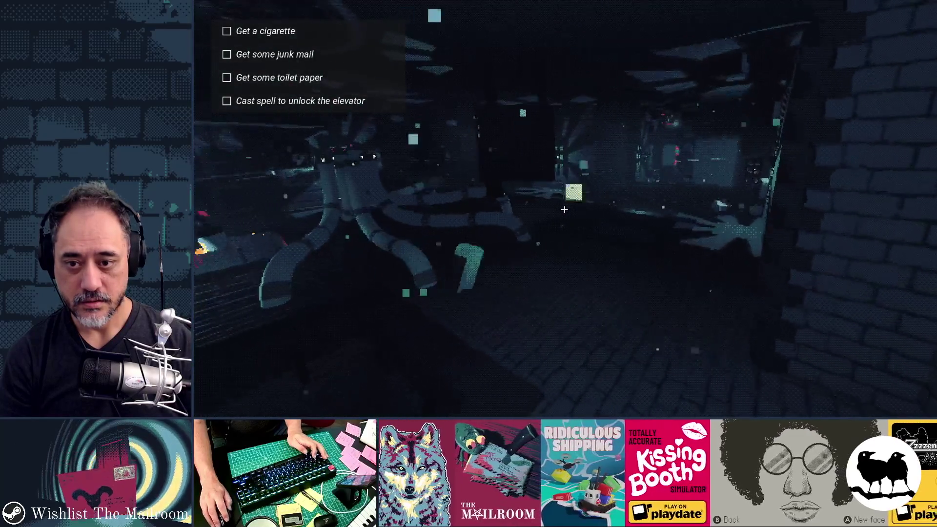
{"action": "key", "text": "End"}
{"action": "key", "text": "Left"}
{"action": "key", "text": "BackSpace"}
{"action": "type", "text": "05"}
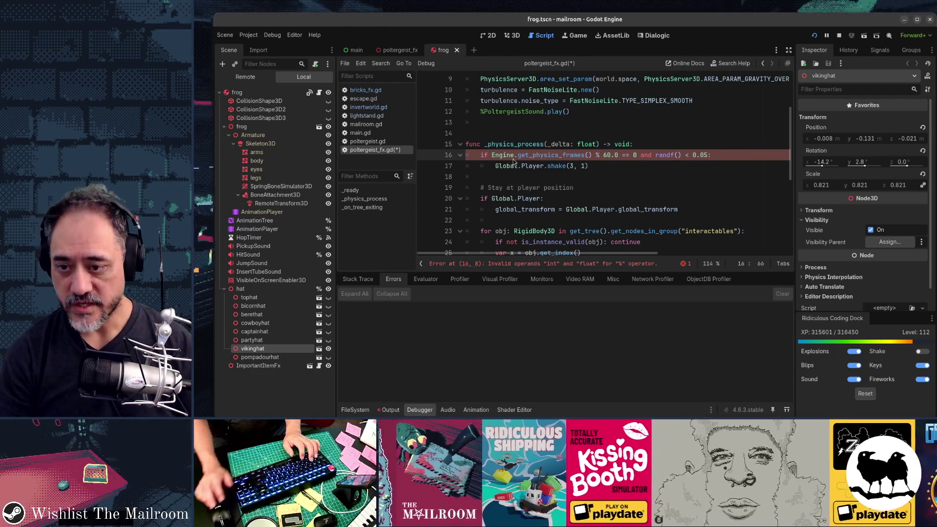
{"action": "left_click", "coordinate": [610, 155]}
{"action": "key", "text": "Delete"}
{"action": "key", "text": "Delete"}
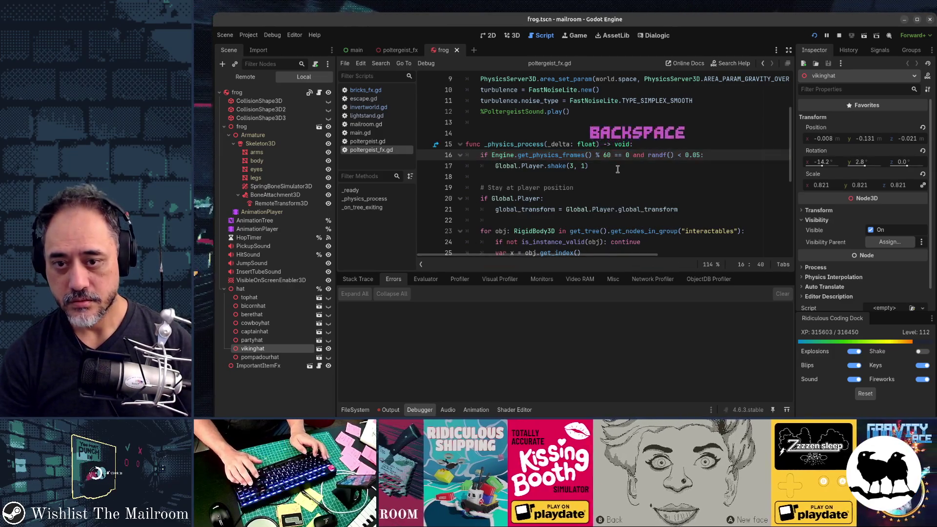
Step: Run and stop the game twice to test the reduced shake chance
{"action": "key", "text": "F5"}
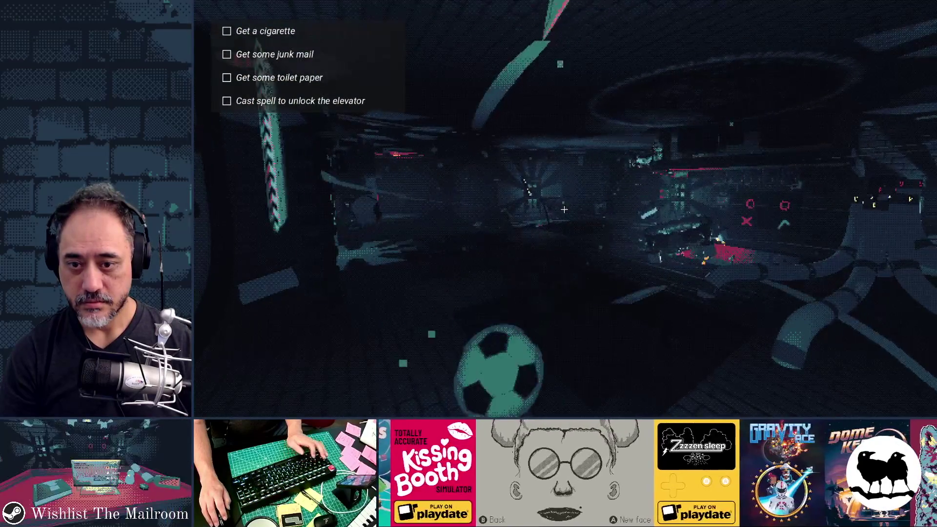
{"action": "key", "text": "F8"}
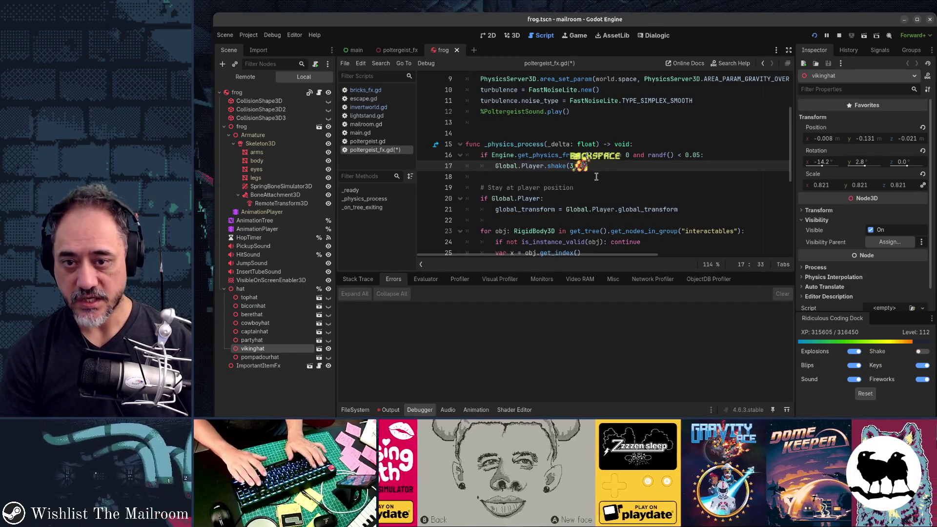
{"action": "key", "text": "F5"}
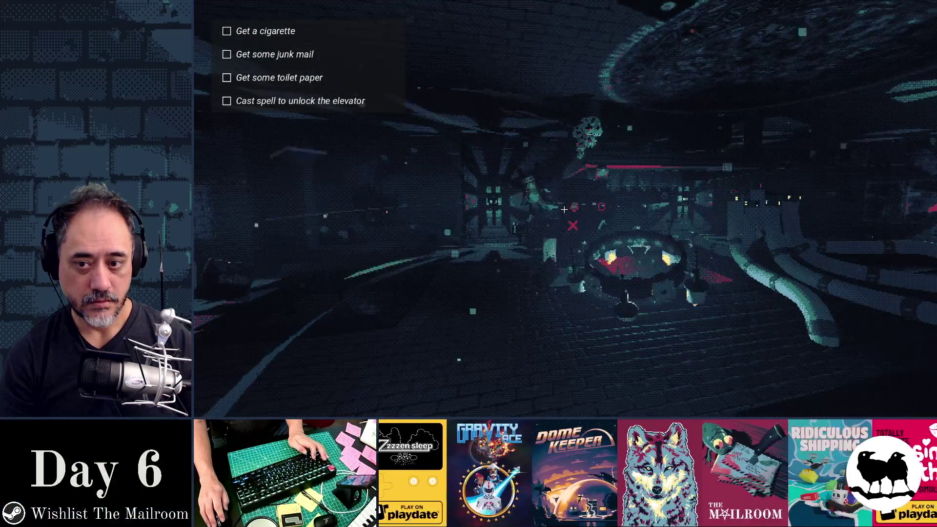
{"action": "key", "text": "F8"}
Step: Replace the Engine.get_physics_frames call on line 16 with 0.0 and close the test run
{"action": "left_click_drag", "start_coordinate": [492, 155], "coordinate": [648, 155]}
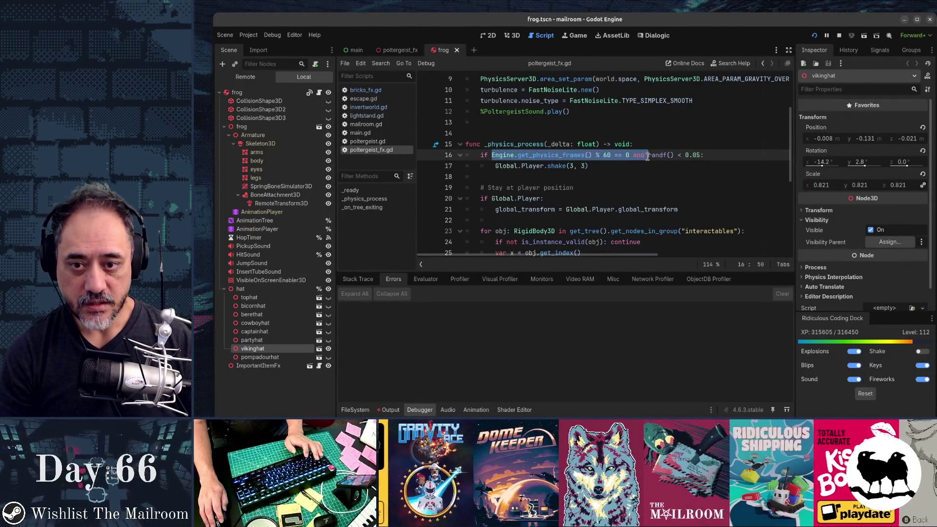
{"action": "type", "text": "0.0"}
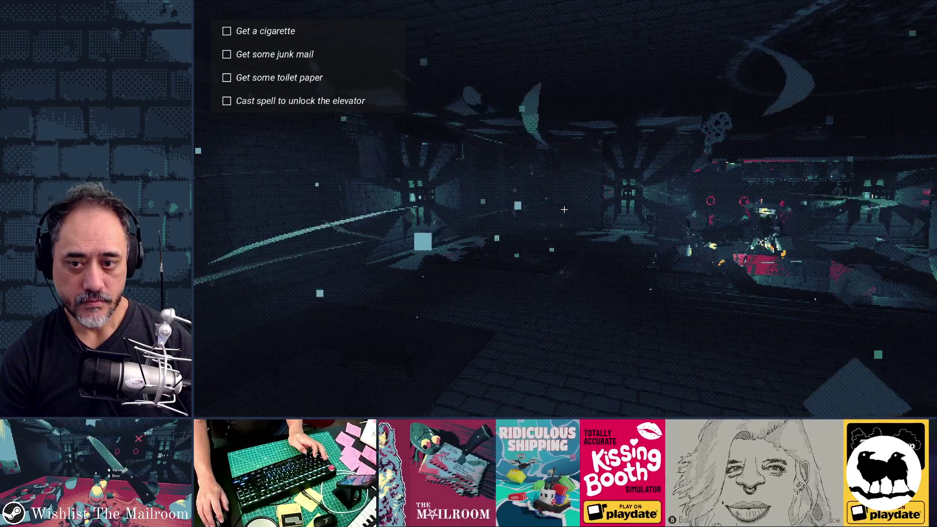
{"action": "key", "text": "F8"}
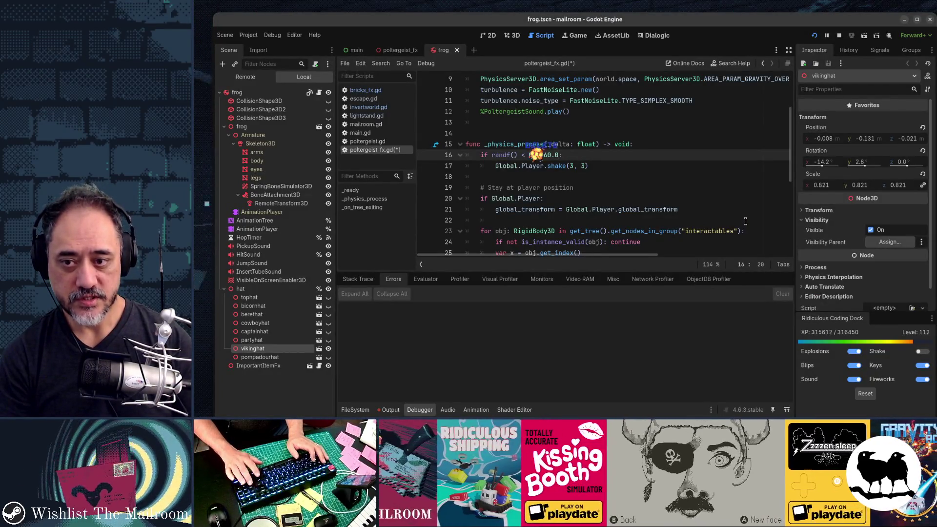
Step: Launch The Mailroom again from the editor to play through the checklist
{"action": "key", "text": "F5"}
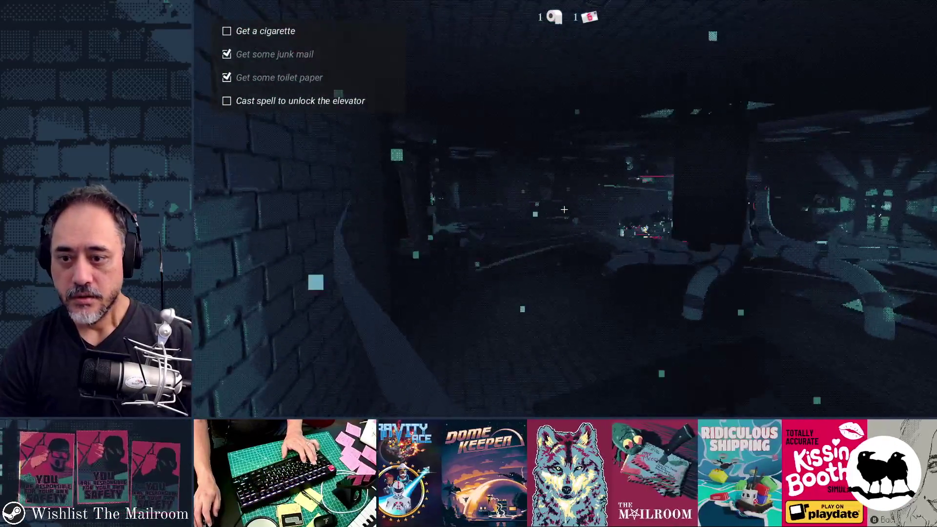
{"action": "type", "text": "a cig,50"}
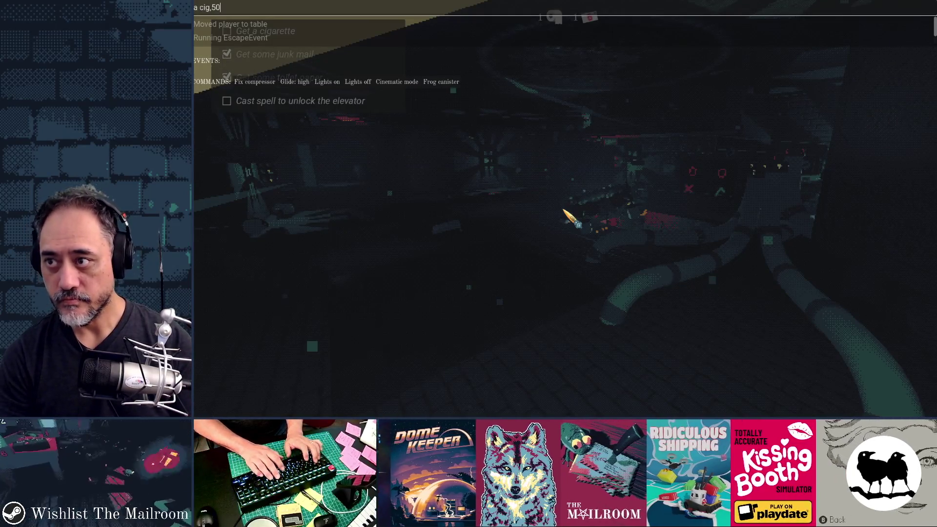
Step: Run the pending console command and resume past the repeated script errors
{"action": "key", "text": "Return"}
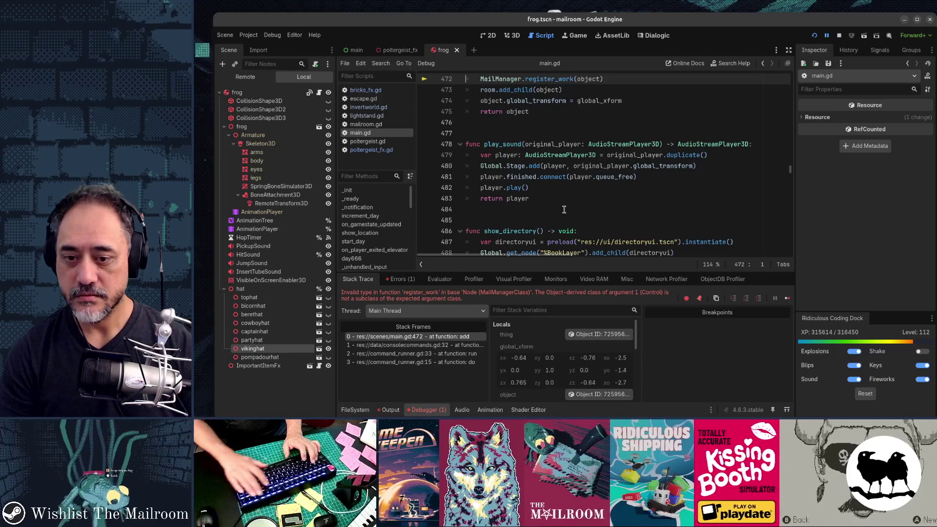
{"action": "key", "text": "F12"}
{"action": "key", "text": "F12"}
{"action": "key", "text": "F12"}
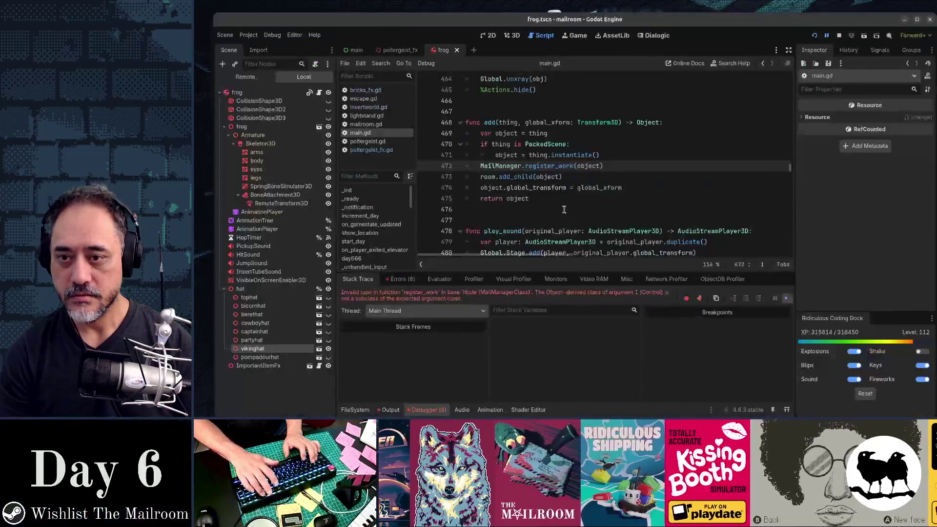
{"action": "key", "text": "F12"}
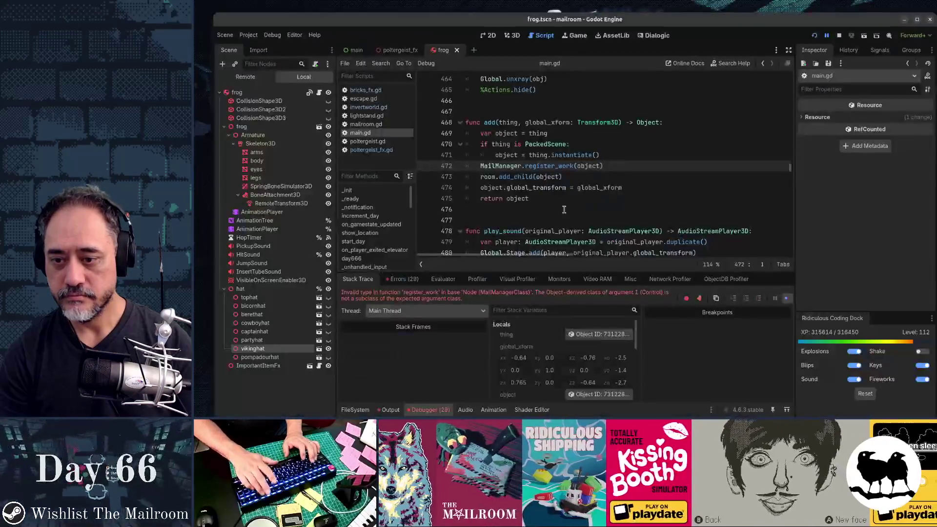
{"action": "key", "text": "F12"}
{"action": "key", "text": "F12"}
{"action": "key", "text": "F12"}
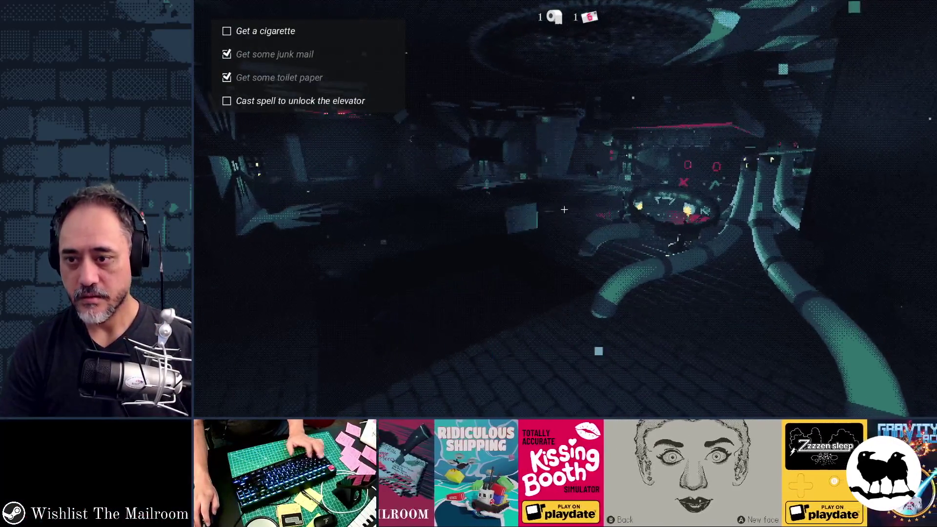
Step: Try spawning 50 cigarettes with 'a cigarette,50' in the game console
{"action": "key", "text": "grave"}
{"action": "type", "text": "a cigar"}
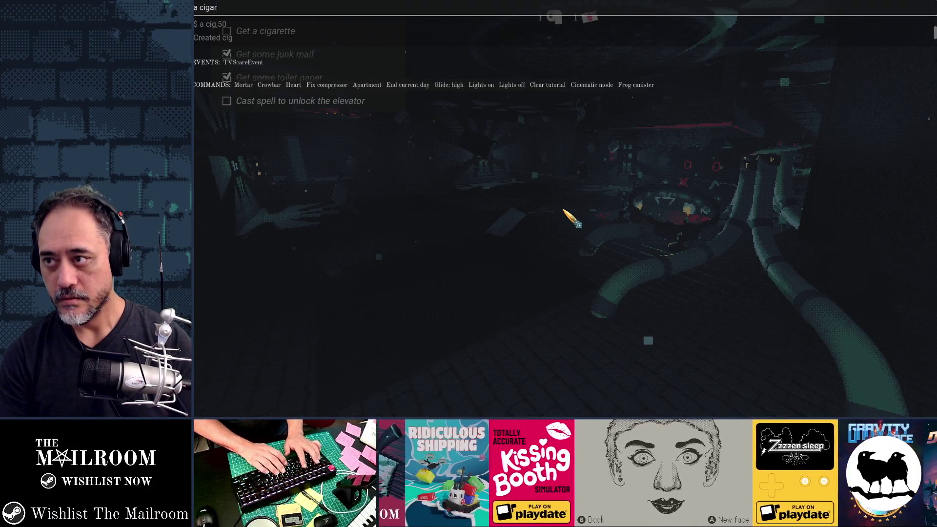
{"action": "type", "text": "ette,50"}
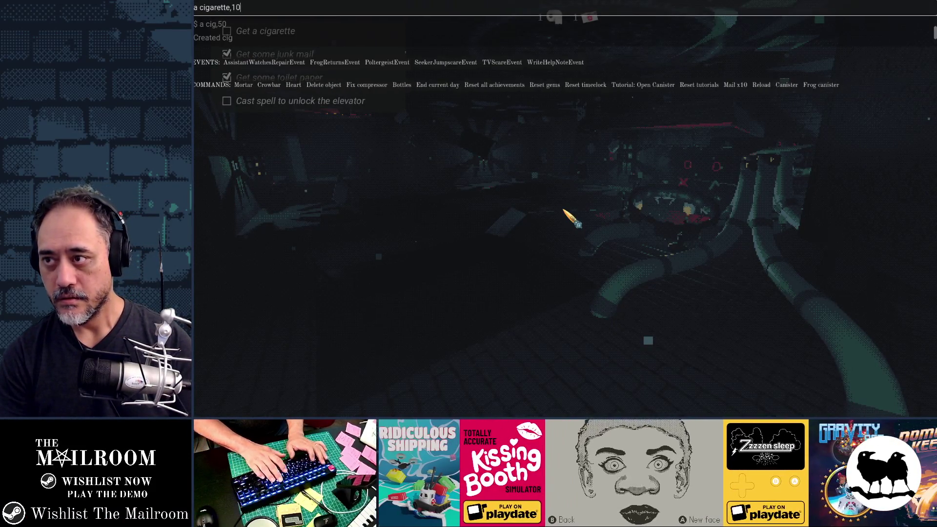
{"action": "key", "text": "Return"}
{"action": "key", "text": "grave"}
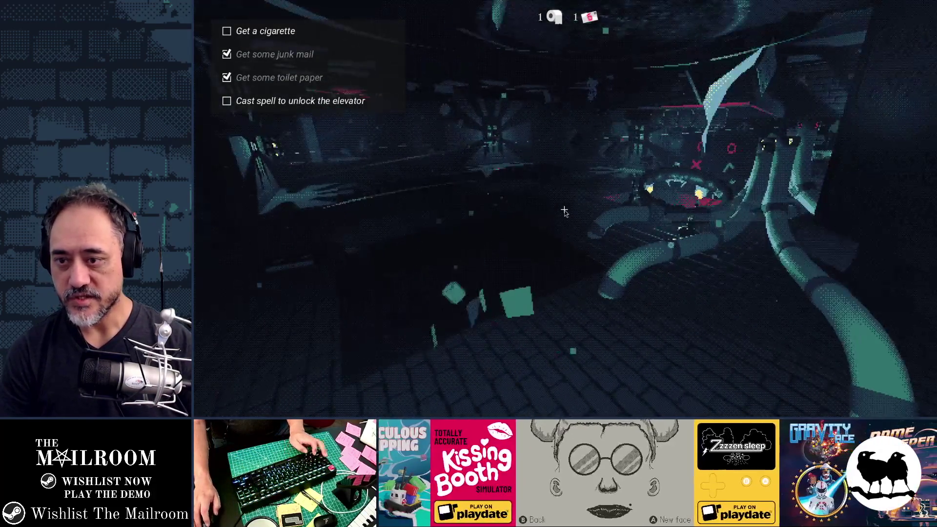
Step: Search project resources for 'cig' to confirm the prop is named cigbutt
{"action": "key", "text": "alt+shift+o"}
{"action": "type", "text": "cig"}
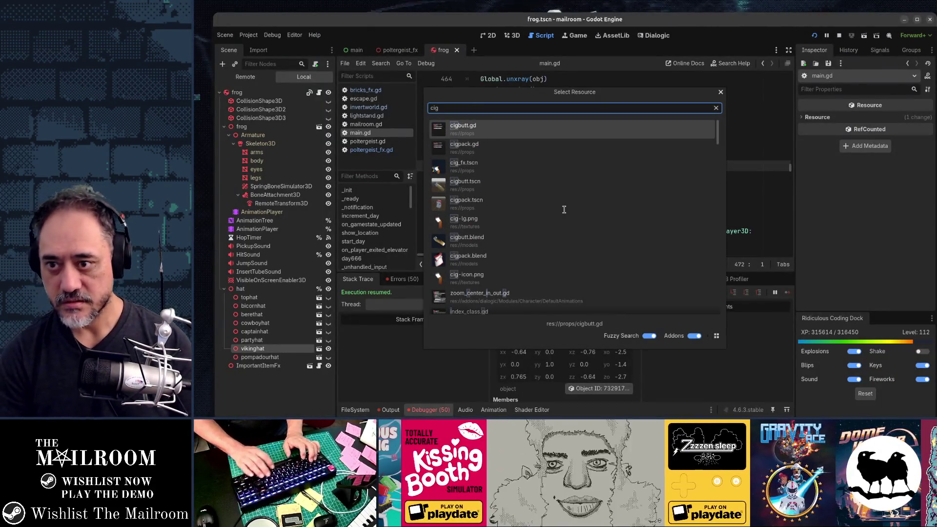
{"action": "key", "text": "Escape"}
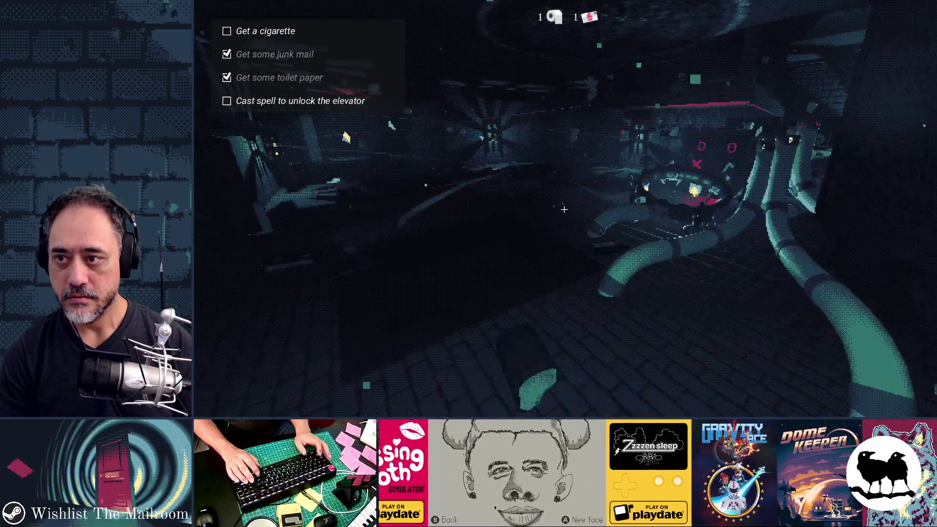
Step: Spawn cigarette butts with 'a cigbut' in the console, then start another command
{"action": "key", "text": "quoteleft"}
{"action": "type", "text": "a cigbutt,10"}
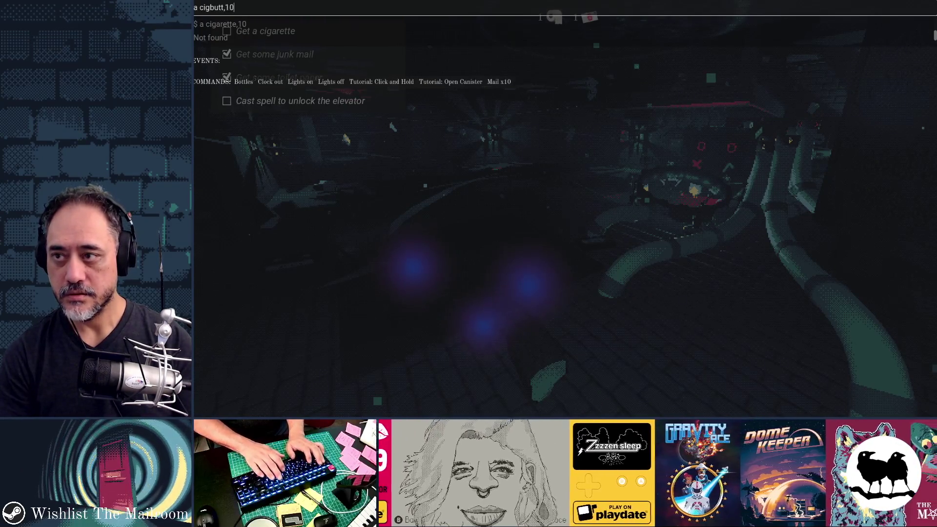
{"action": "key", "text": "Return"}
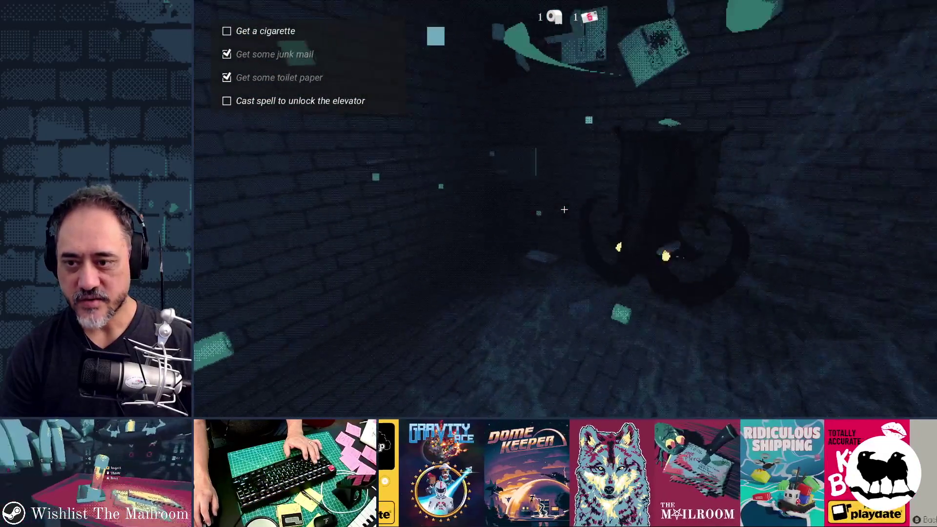
{"action": "key", "text": "grave"}
{"action": "type", "text": "a cigbutt,50"}
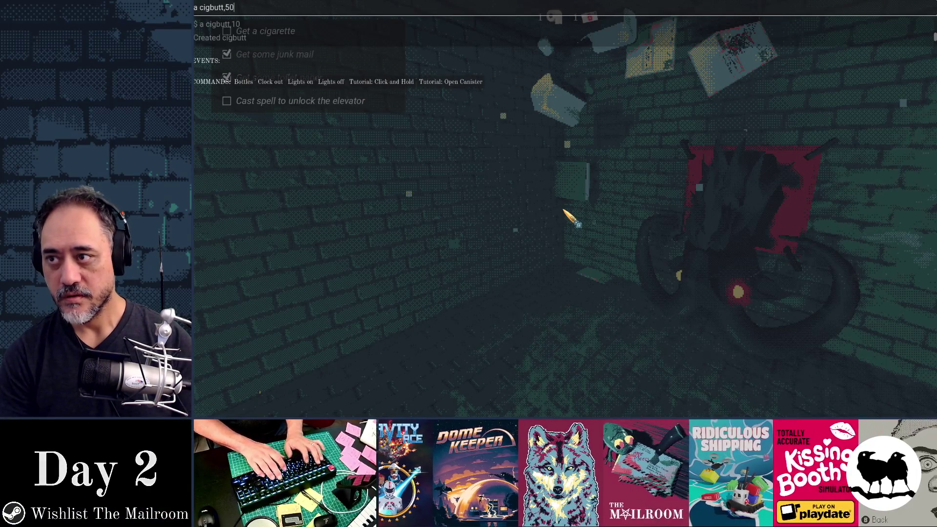
Step: Spawn more cigarette butts, pick one up, and walk around collecting another
{"action": "key", "text": "Return"}
{"action": "key", "text": "grave"}
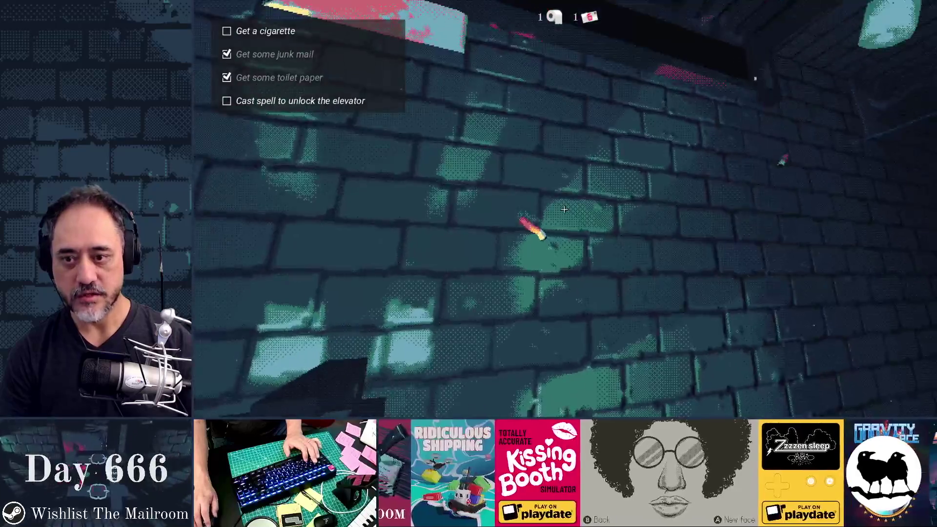
{"action": "left_click", "coordinate": [564, 209]}
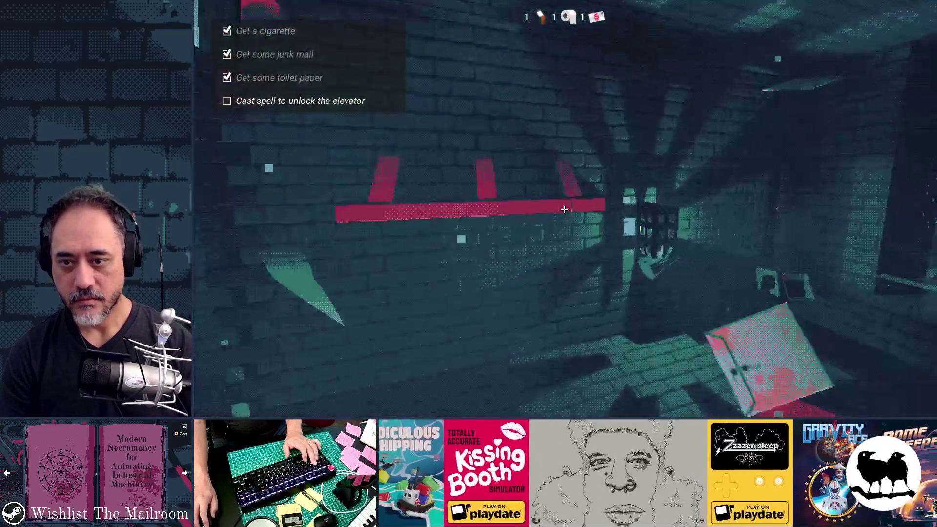
{"action": "key", "text": "w"}
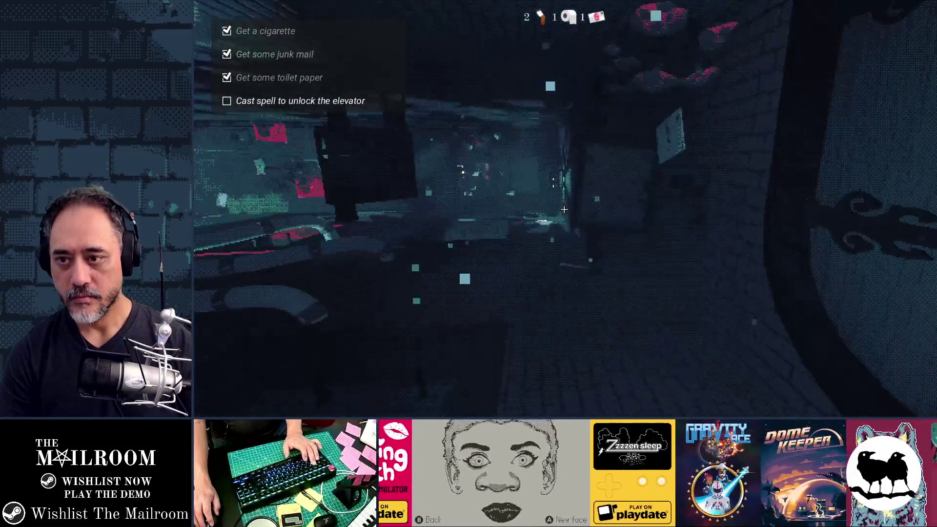
{"action": "key", "text": "w"}
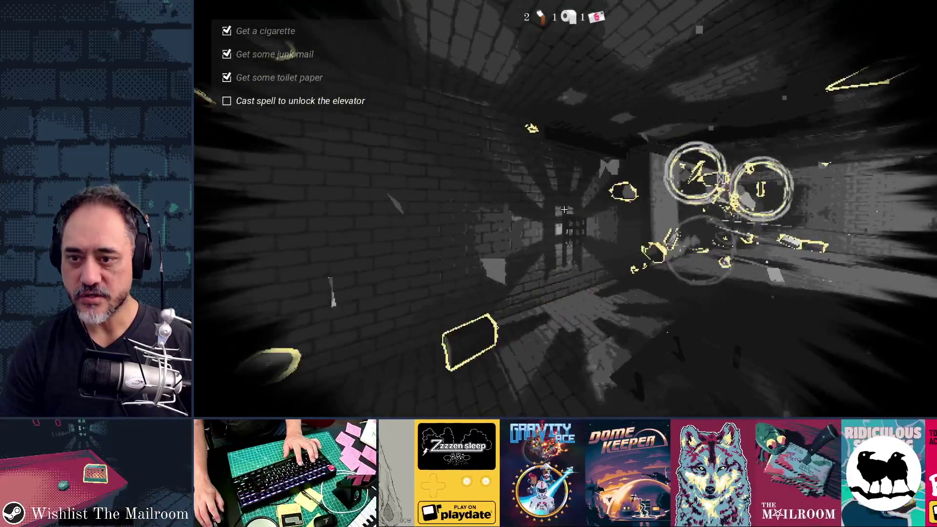
{"action": "key", "text": "grave"}
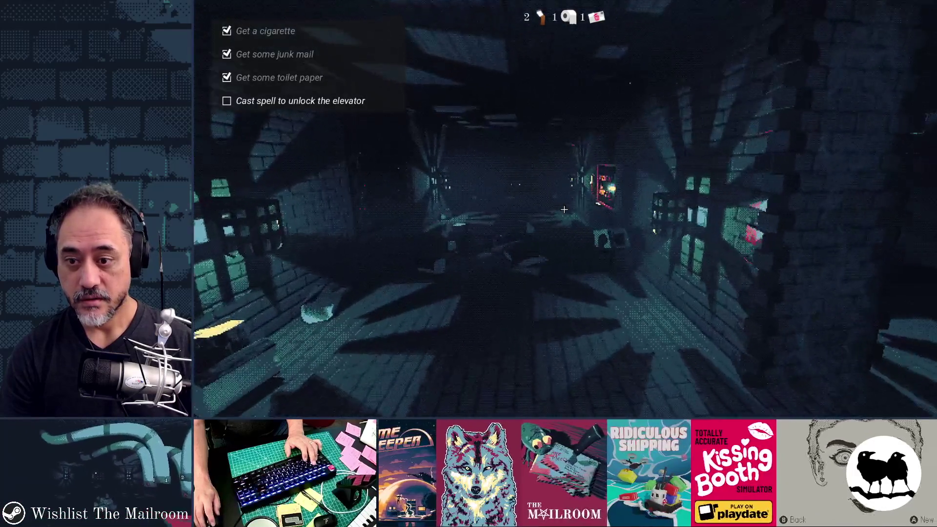
Step: Open the spellbook and turn through two of its pages
{"action": "key", "text": "e"}
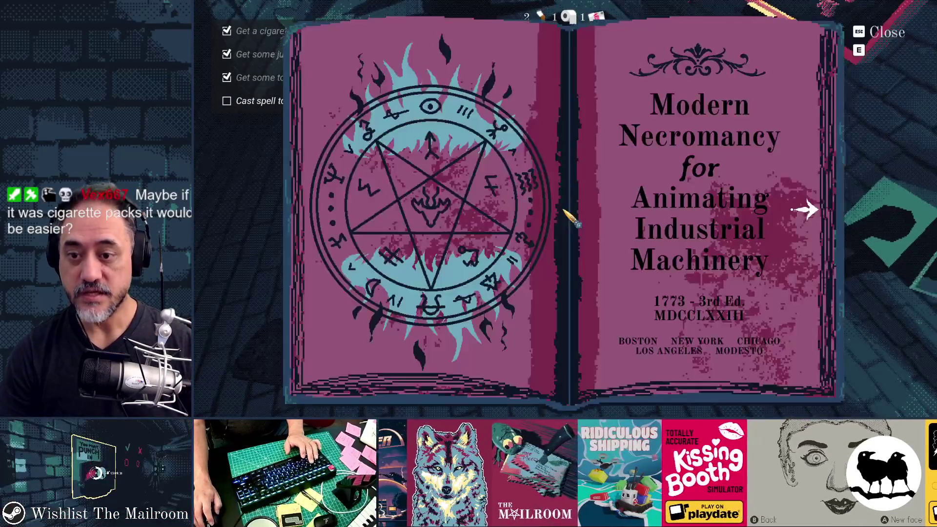
{"action": "left_click", "coordinate": [808, 211]}
{"action": "left_click", "coordinate": [808, 211]}
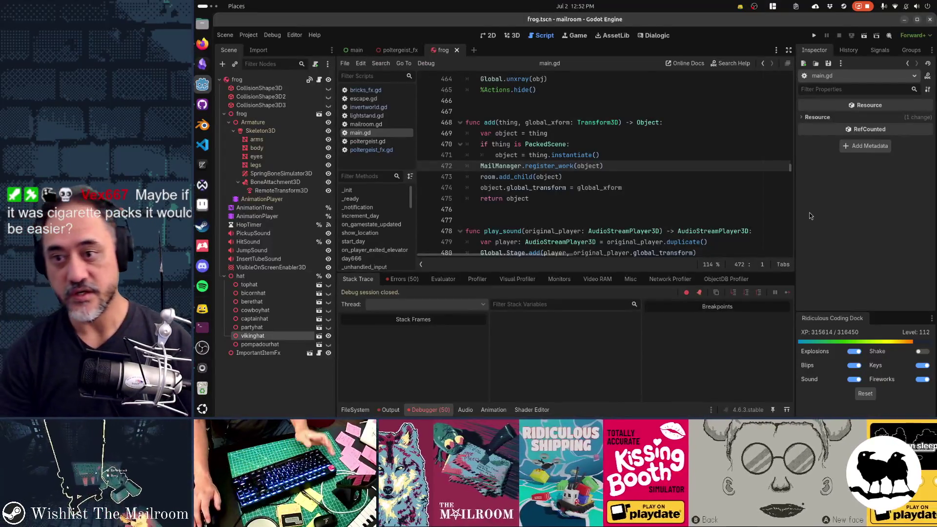
{"action": "scroll", "coordinate": [620, 199], "scroll_direction": "up", "scroll_amount": 12}
{"action": "scroll", "coordinate": [621, 197], "scroll_direction": "up", "scroll_amount": 20}
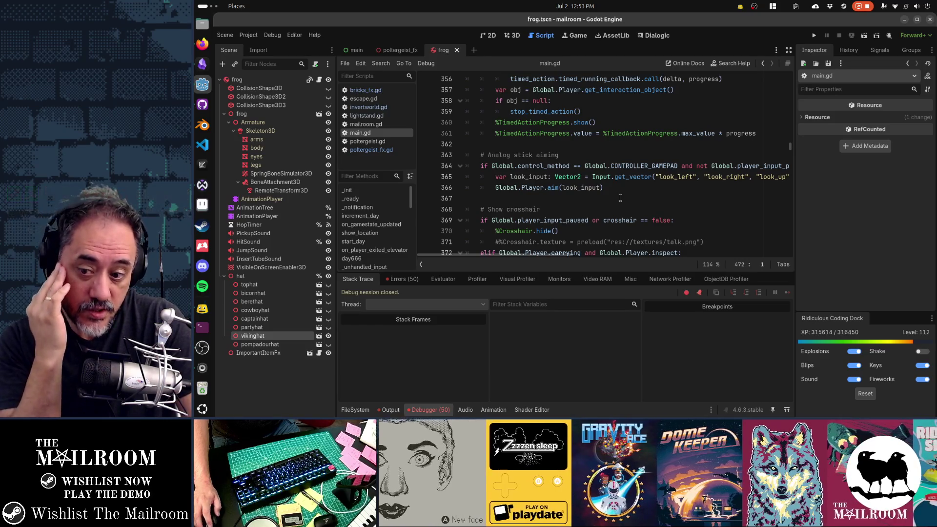
Step: Clear the logged errors in the Debugger and collapse the panel
{"action": "left_click", "coordinate": [444, 412]}
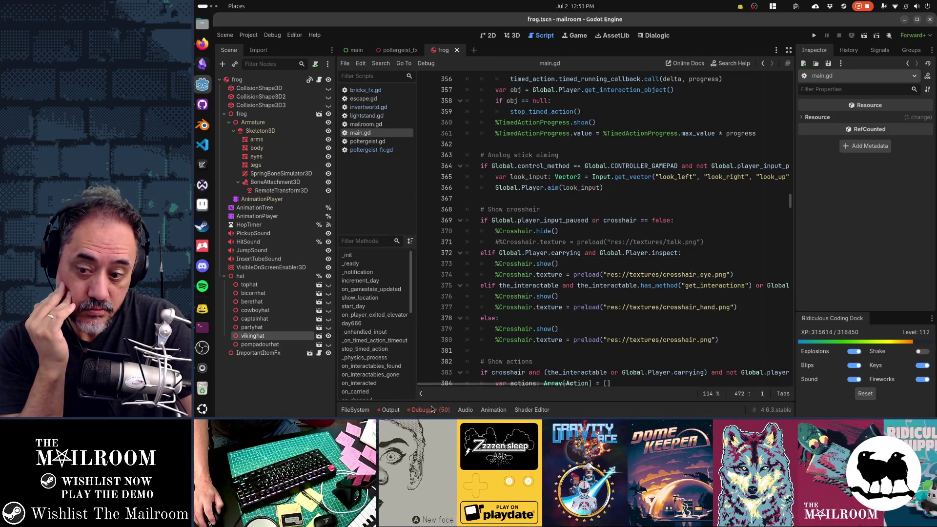
{"action": "left_click", "coordinate": [442, 410]}
{"action": "left_click", "coordinate": [401, 281]}
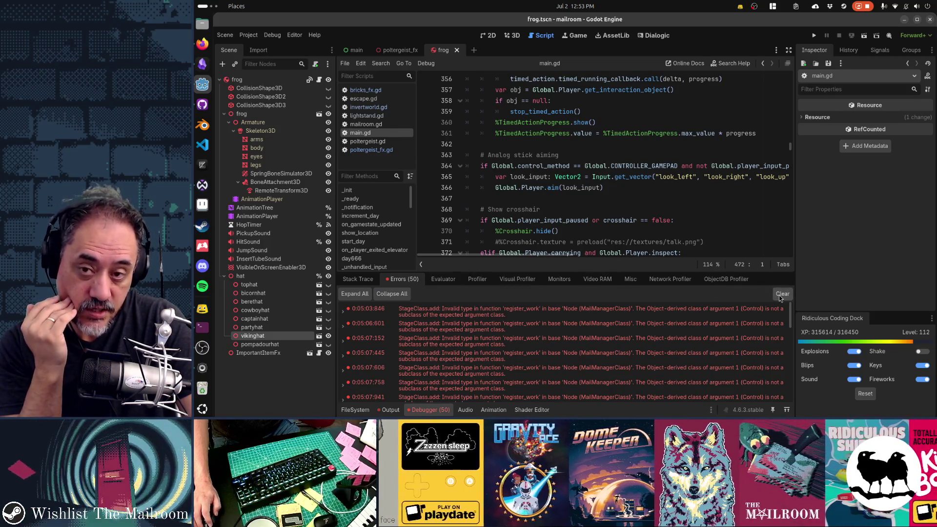
{"action": "left_click", "coordinate": [780, 295]}
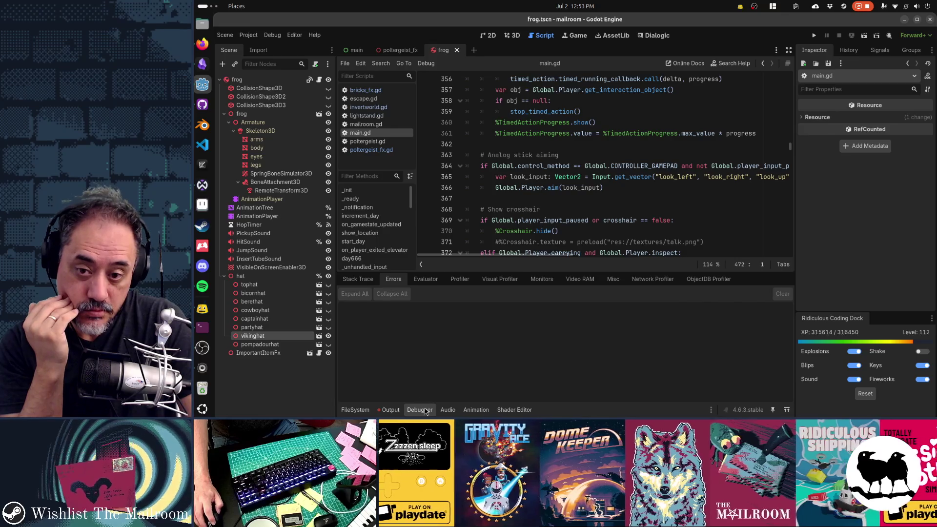
{"action": "left_click", "coordinate": [420, 409]}
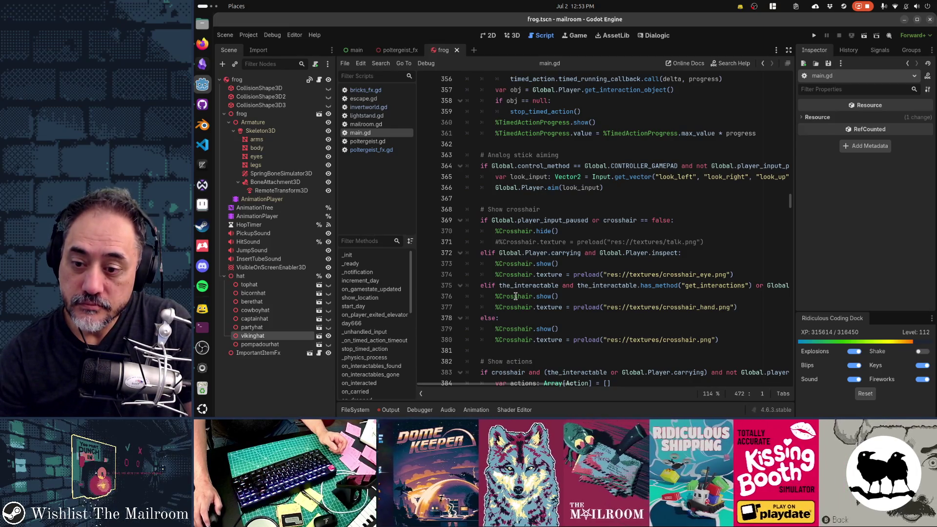
Step: Open the invertworld.gd script from the script list
{"action": "scroll", "coordinate": [516, 296], "scroll_direction": "up", "scroll_amount": 5}
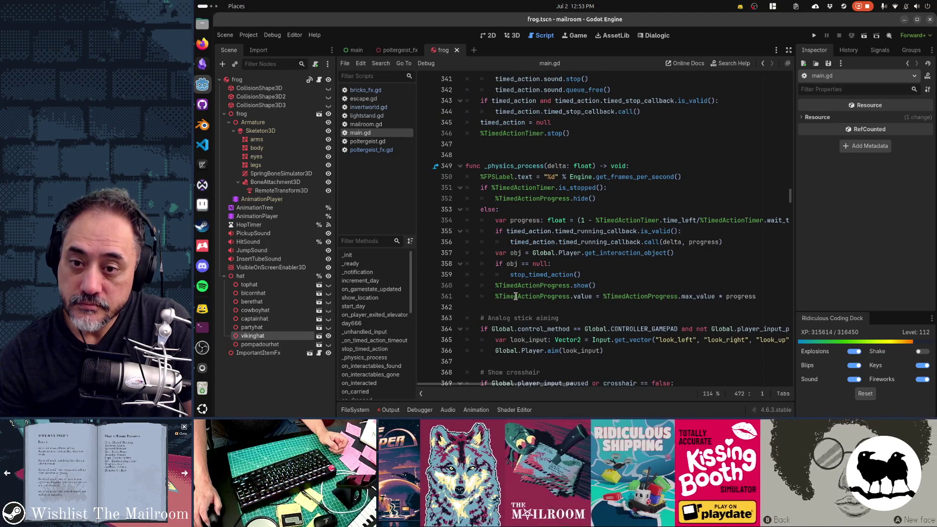
{"action": "scroll", "coordinate": [516, 296], "scroll_direction": "up", "scroll_amount": 4}
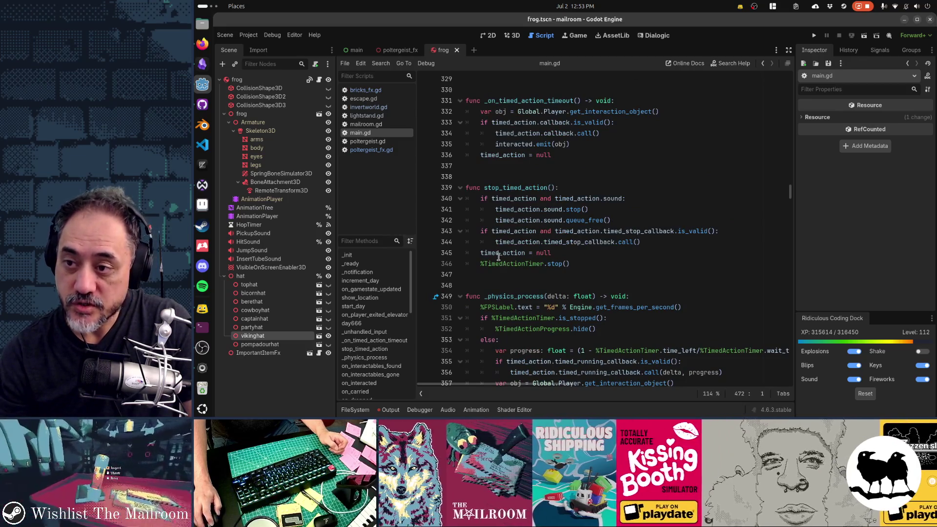
{"action": "left_click", "coordinate": [540, 176]}
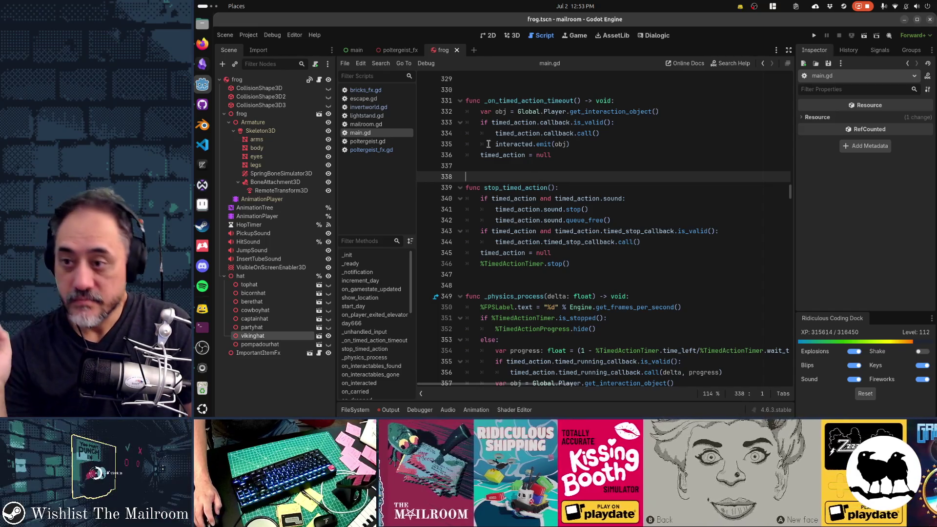
{"action": "left_click", "coordinate": [369, 107]}
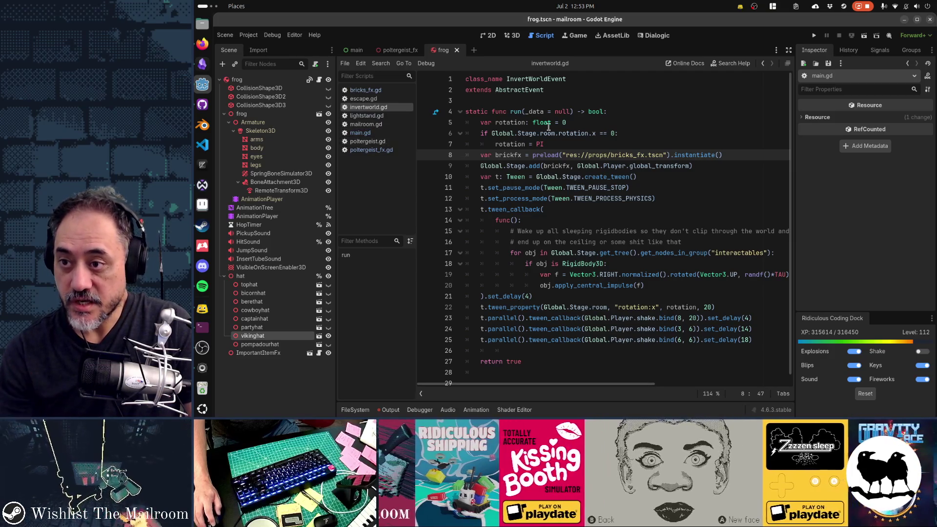
Step: In escape.gd, copy cr.do(PoltergeistEvent.run) from line 13 and paste it after cr.wait(30)
{"action": "left_click", "coordinate": [388, 99]}
{"action": "left_click", "coordinate": [583, 211]}
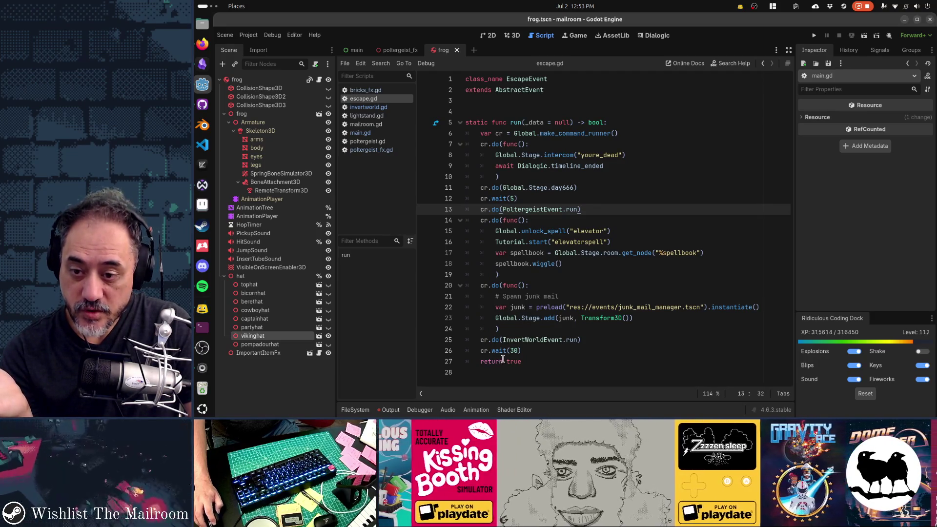
{"action": "key", "text": "shift+Home"}
{"action": "key", "text": "ctrl+c"}
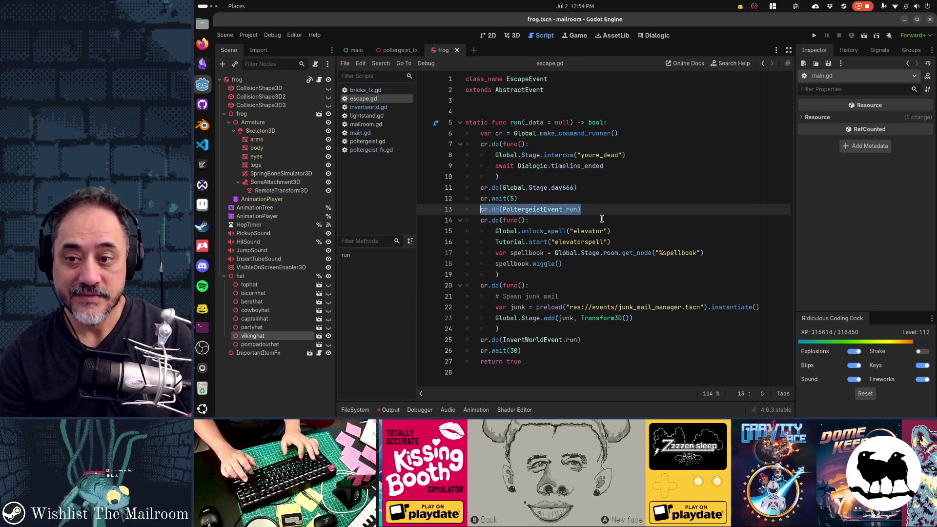
{"action": "key", "text": "Down"}
{"action": "key", "text": "Down"}
{"action": "key", "text": "Down"}
{"action": "key", "text": "Down"}
{"action": "key", "text": "Down"}
{"action": "key", "text": "Down"}
{"action": "key", "text": "End"}
{"action": "key", "text": "Return"}
{"action": "key", "text": "ctrl+v"}
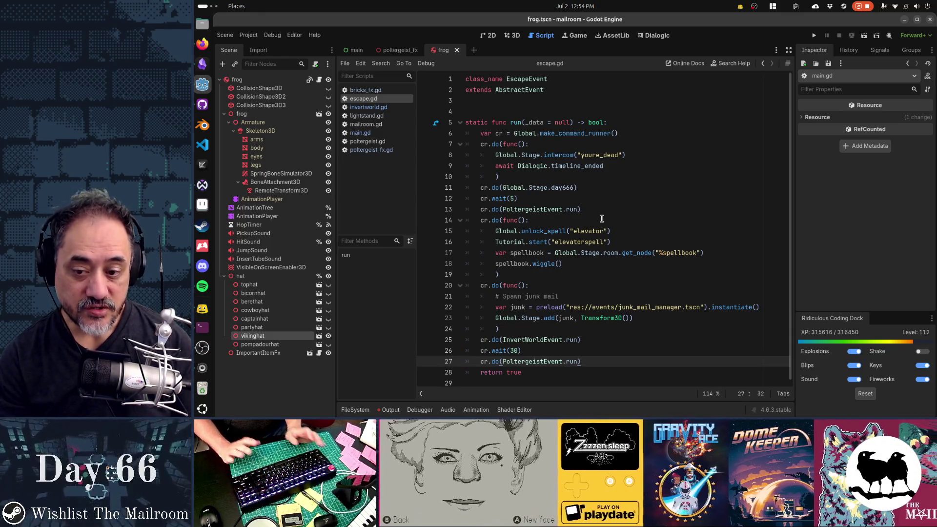
Step: Open poltergeist.gd and then poltergeist_fx.gd from the script list
{"action": "key", "text": "alt+Tab"}
{"action": "key", "text": "alt+Tab"}
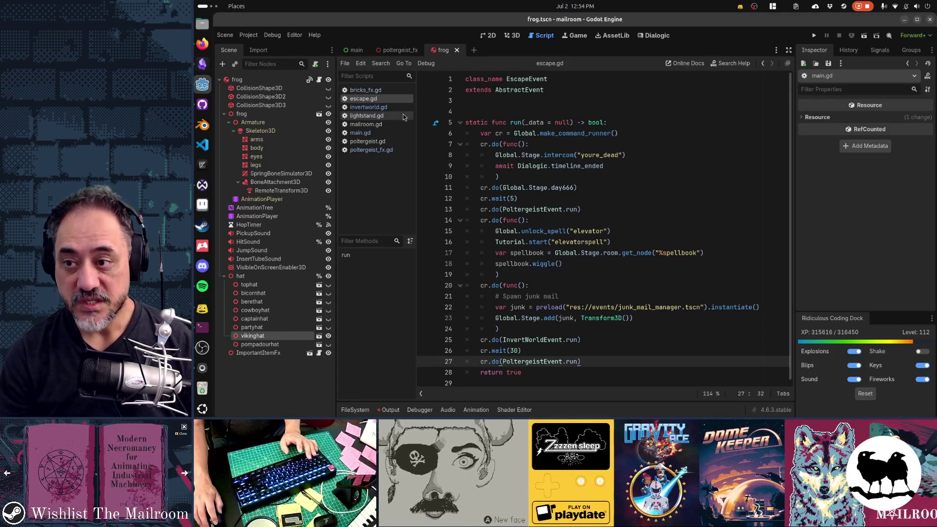
{"action": "left_click", "coordinate": [393, 142]}
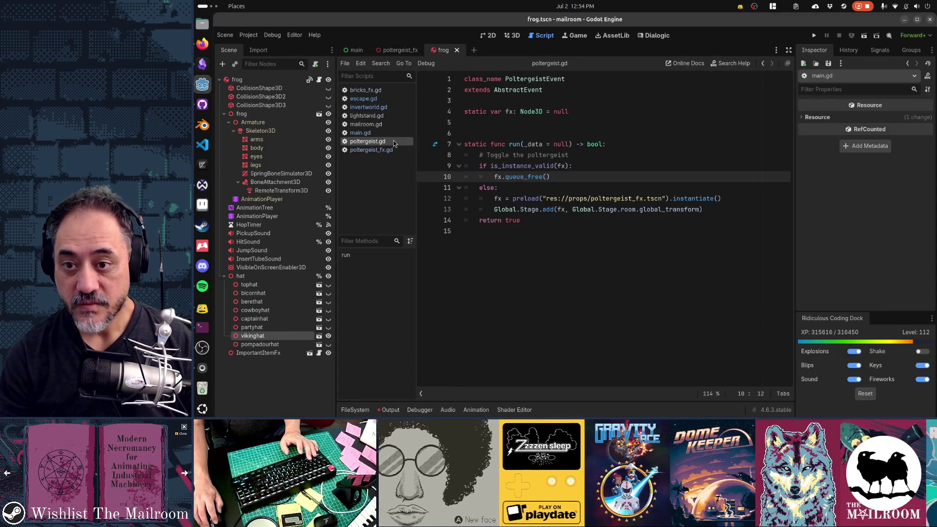
{"action": "left_click", "coordinate": [371, 150]}
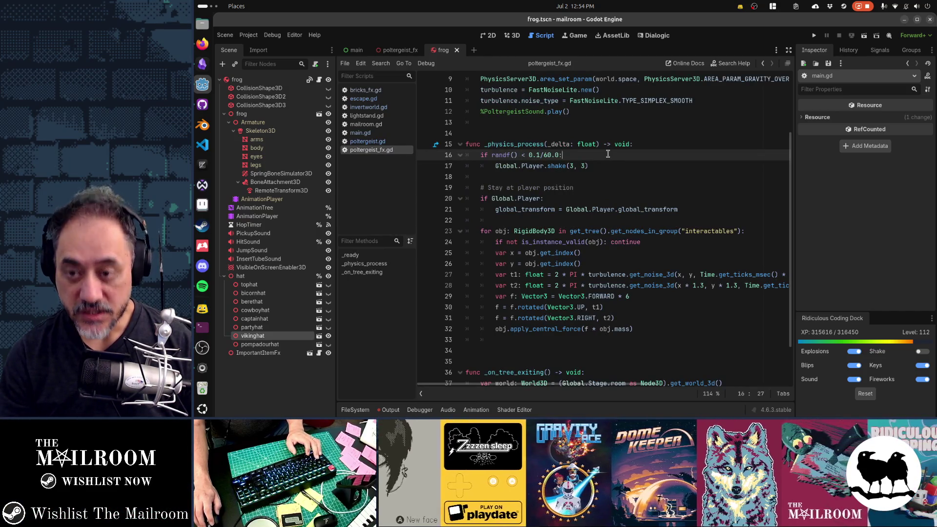
Step: Cut the random shake lines 16-18 in poltergeist_fx.gd, save, then undo to restore them
{"action": "key", "text": "Home"}
{"action": "key", "text": "shift+Down"}
{"action": "key", "text": "shift+Down"}
{"action": "key", "text": "shift+Down"}
{"action": "key", "text": "ctrl+x"}
{"action": "key", "text": "ctrl+s"}
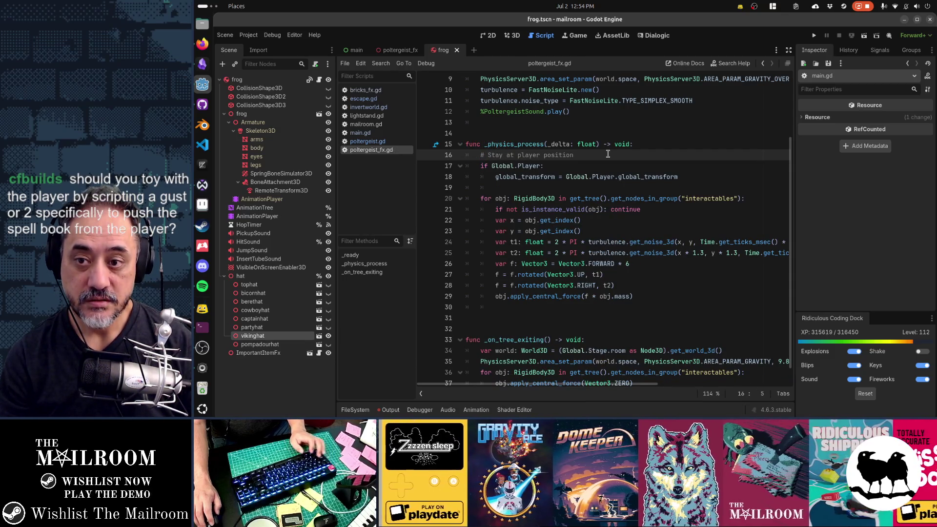
{"action": "key", "text": "ctrl+z"}
{"action": "key", "text": "ctrl+z"}
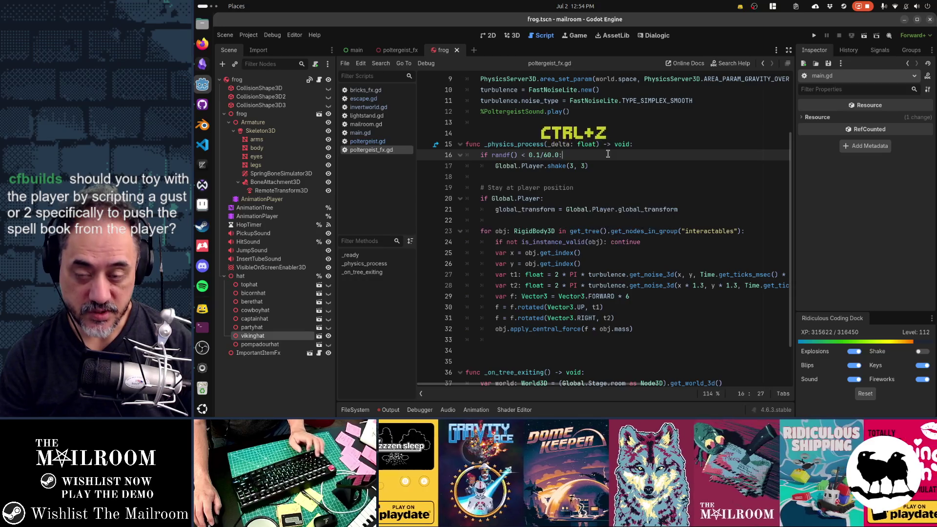
Step: Check the Gamedev TODO notes in Obsidian, then return to Godot's Quick Open search
{"action": "key", "text": "alt+Tab"}
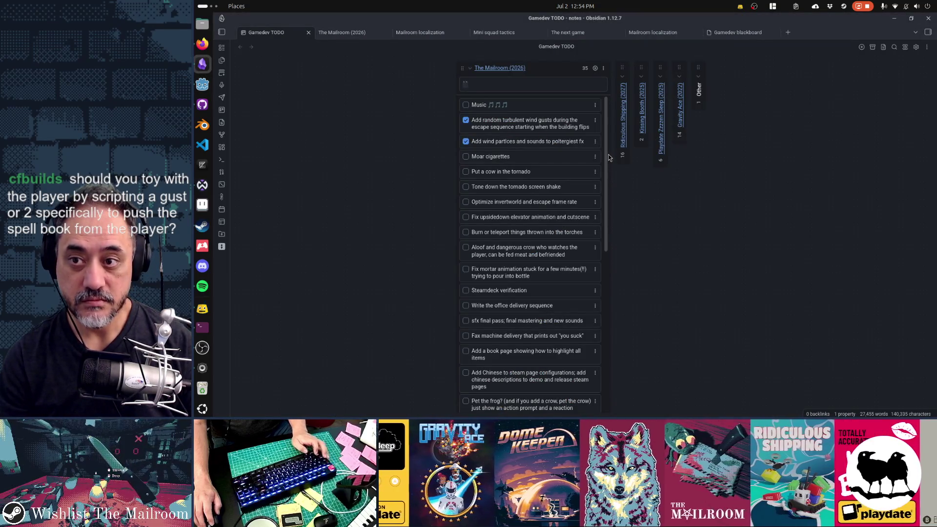
{"action": "key", "text": "alt+Tab"}
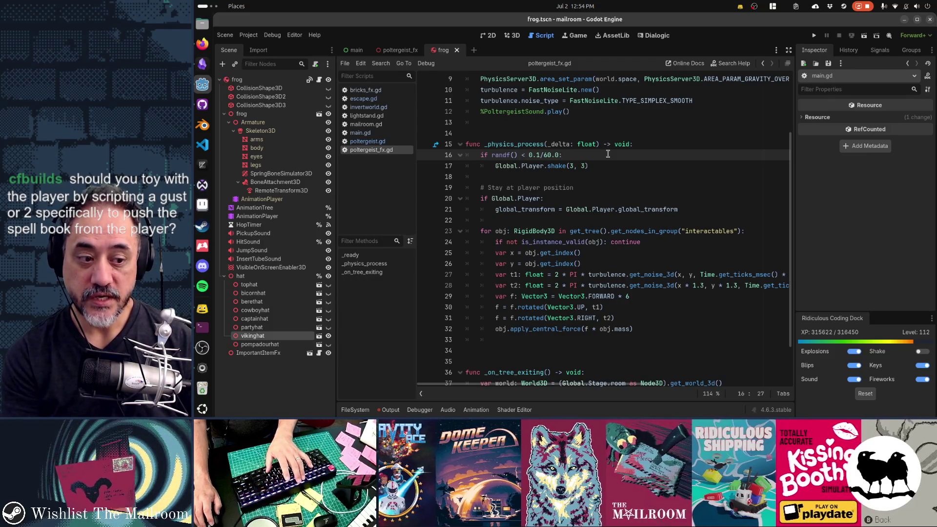
{"action": "key", "text": "alt+shift+o"}
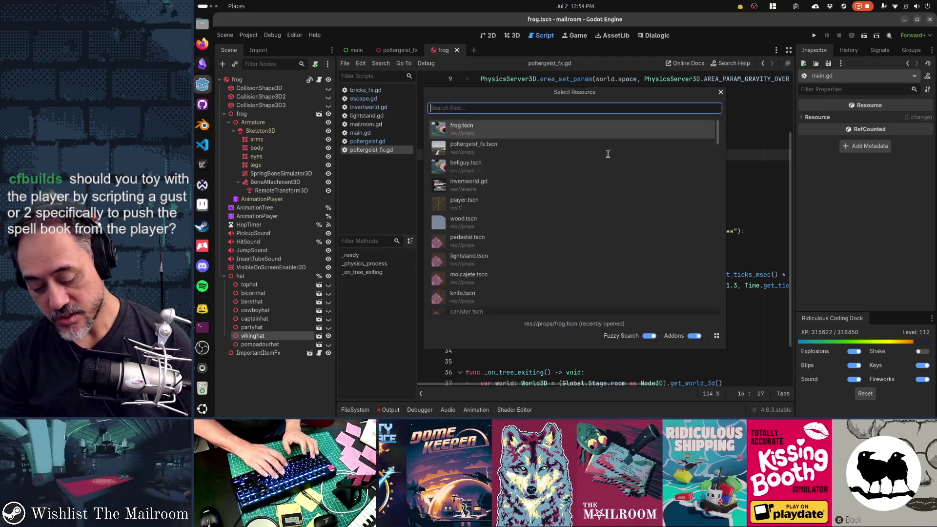
Step: Quick-open cigbutt.tscn and switch to the 3D view
{"action": "type", "text": "cigbutt"}
{"action": "key", "text": "Return"}
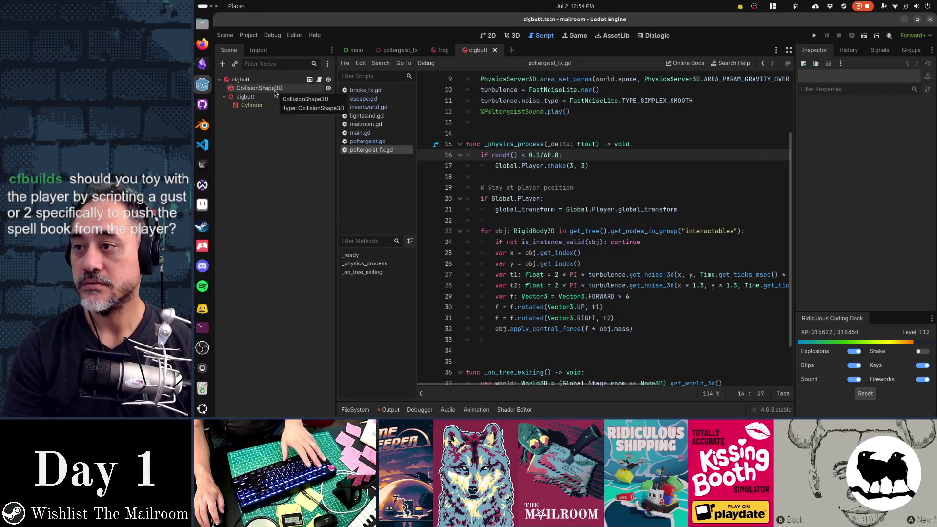
{"action": "key", "text": "ctrl+F2"}
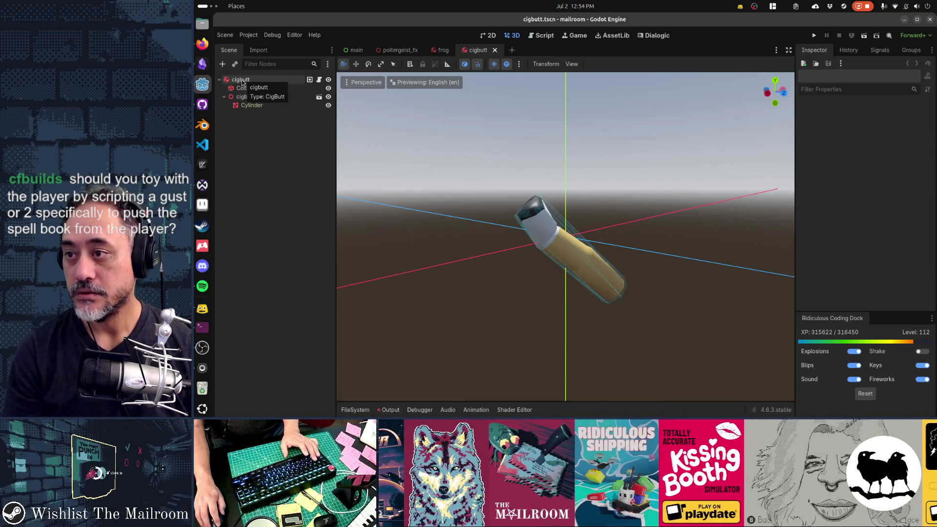
Step: Set the Cylinder mesh node's scale to 1.5 on x, y and z
{"action": "left_click", "coordinate": [246, 106]}
{"action": "scroll", "coordinate": [847, 239], "scroll_direction": "down", "scroll_amount": 2}
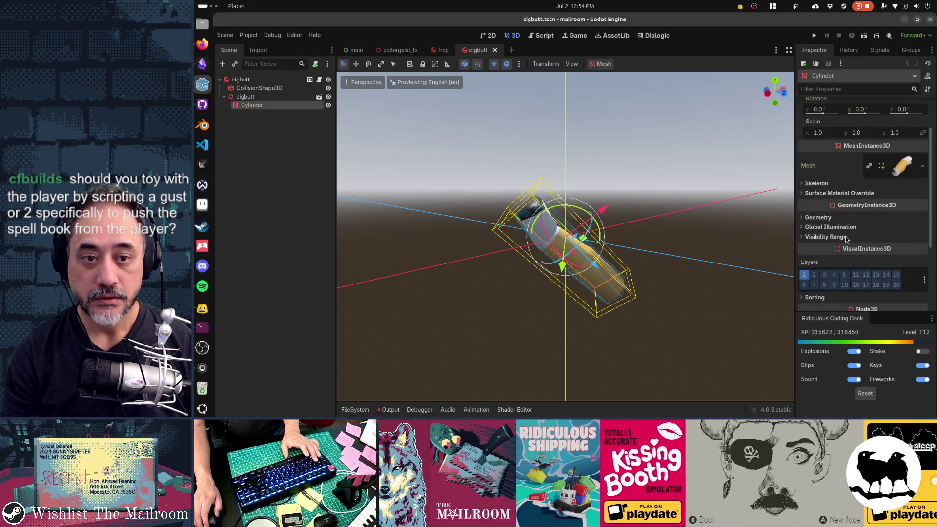
{"action": "scroll", "coordinate": [847, 239], "scroll_direction": "up", "scroll_amount": 2}
{"action": "left_click", "coordinate": [832, 190]}
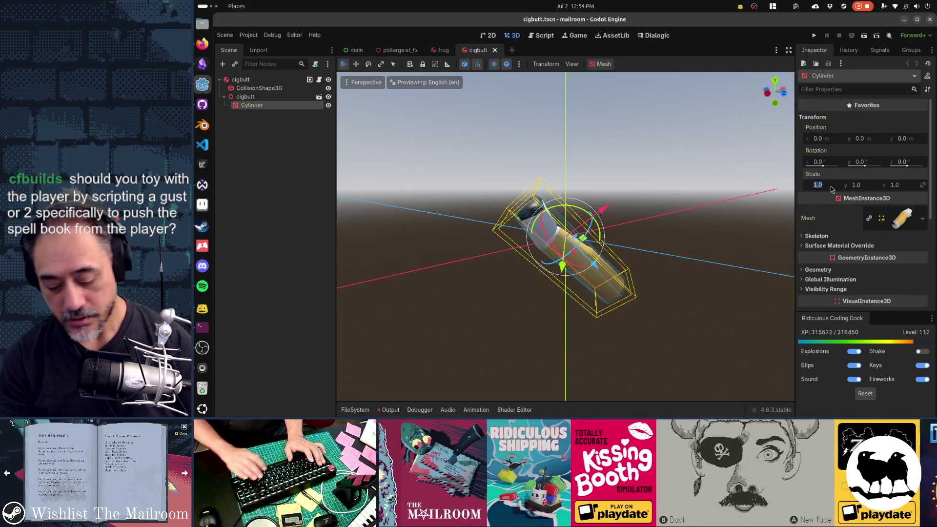
{"action": "type", "text": "1.5"}
{"action": "key", "text": "Tab"}
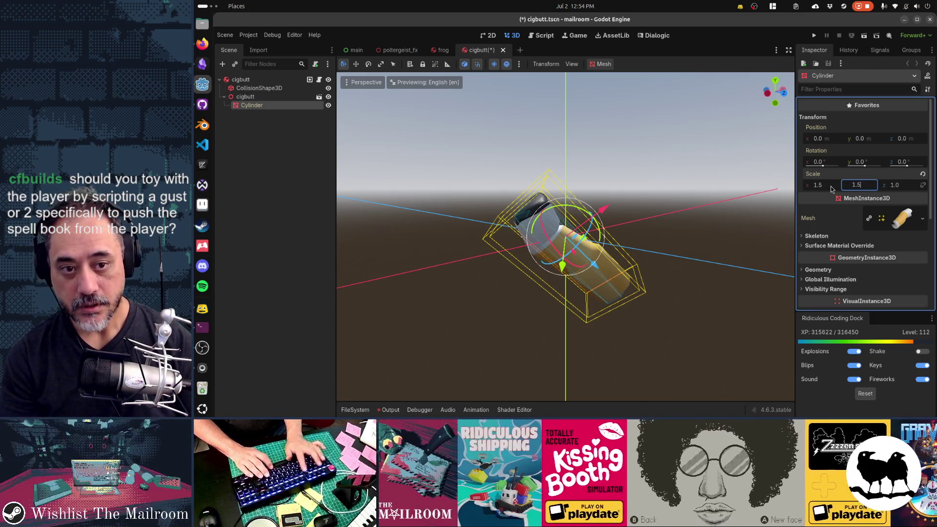
{"action": "key", "text": "Tab"}
{"action": "type", "text": "1.5"}
{"action": "key", "text": "Return"}
{"action": "left_click", "coordinate": [923, 187]}
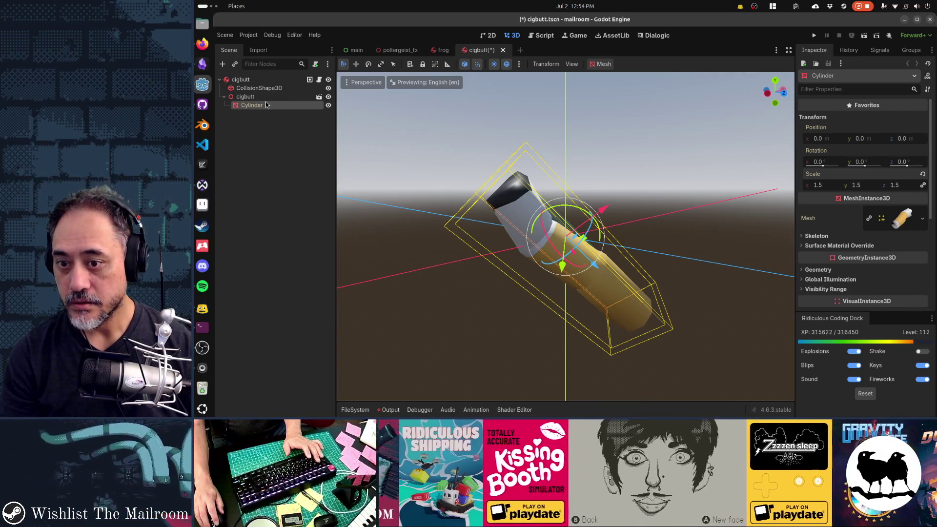
Step: Reset the Cylinder mesh node's scale back to 1.0
{"action": "left_click", "coordinate": [264, 89]}
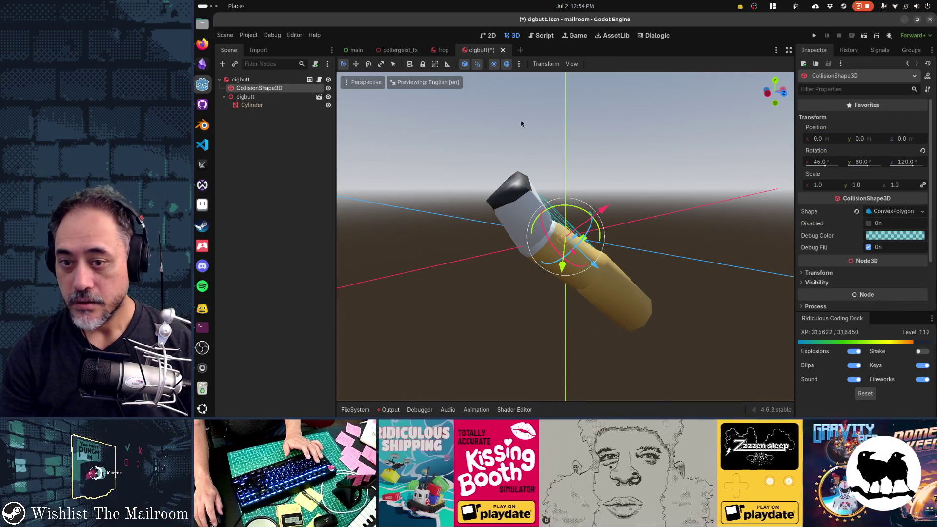
{"action": "left_click", "coordinate": [280, 105]}
{"action": "left_click", "coordinate": [602, 66]}
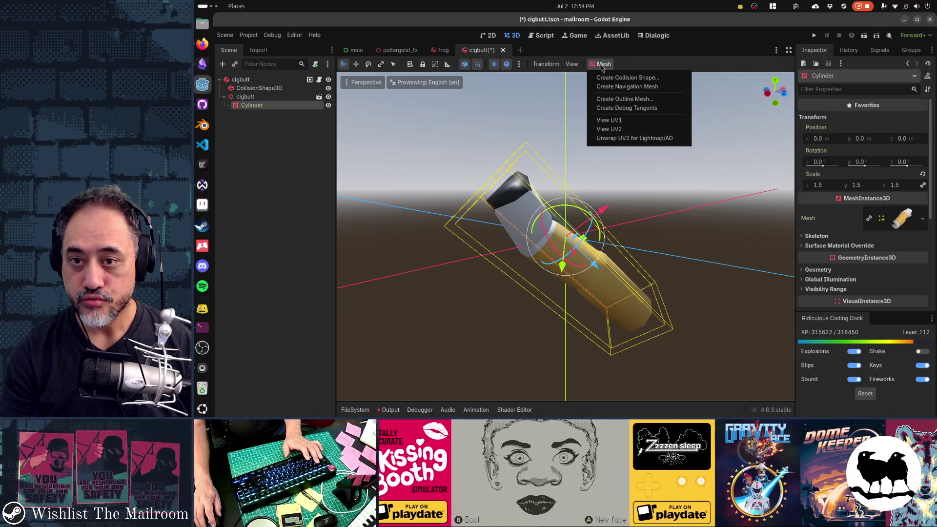
{"action": "left_click", "coordinate": [602, 65]}
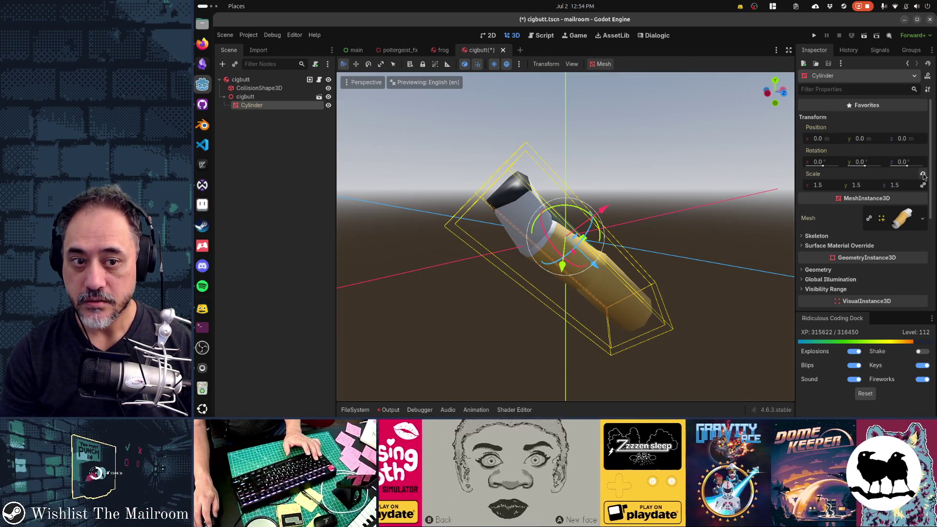
{"action": "left_click", "coordinate": [923, 175]}
Step: Scale the cigbutt node to 1.5 on every axis, then reselect the Cylinder mesh
{"action": "left_click", "coordinate": [268, 99]}
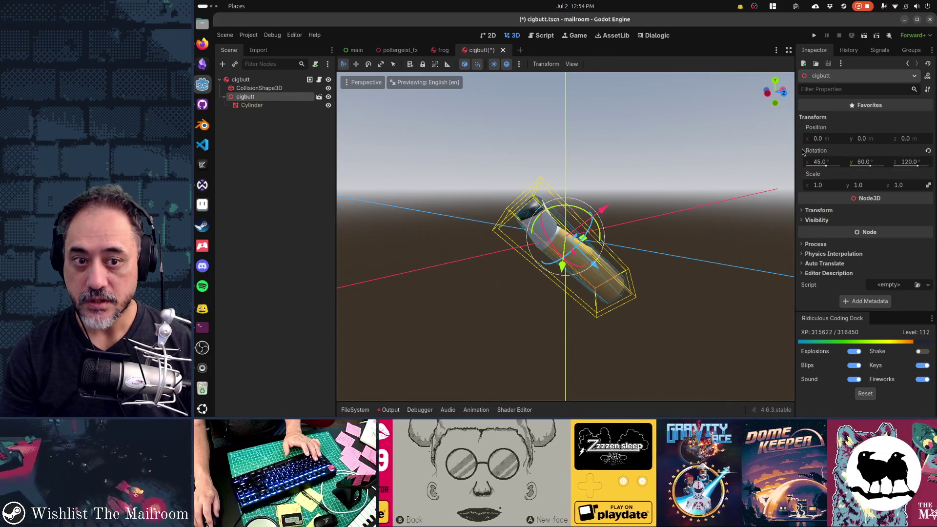
{"action": "left_click", "coordinate": [829, 186]}
{"action": "type", "text": "1.5"}
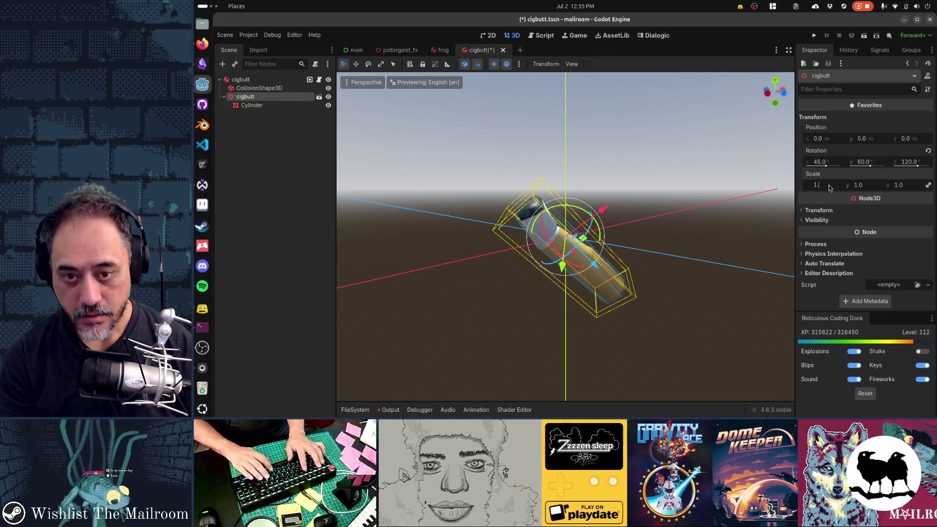
{"action": "key", "text": "Tab"}
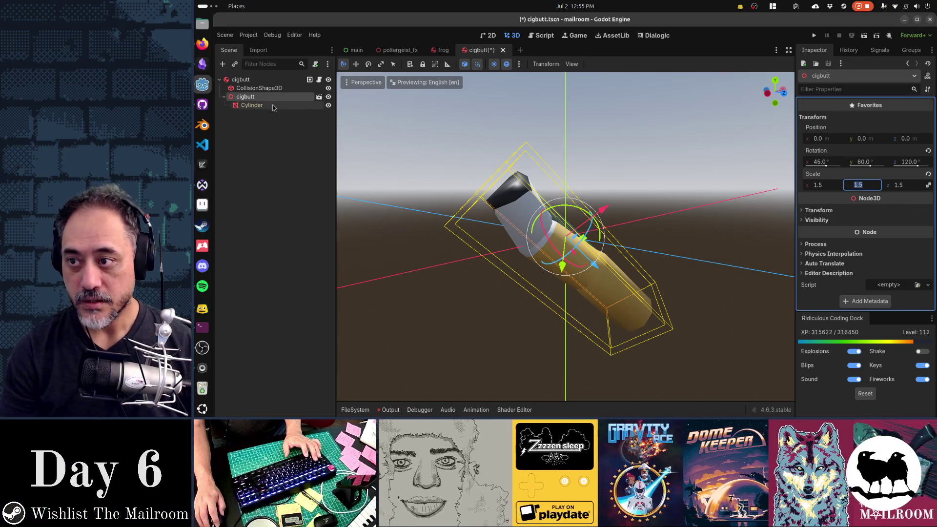
{"action": "left_click", "coordinate": [274, 106]}
{"action": "right_click", "coordinate": [276, 107]}
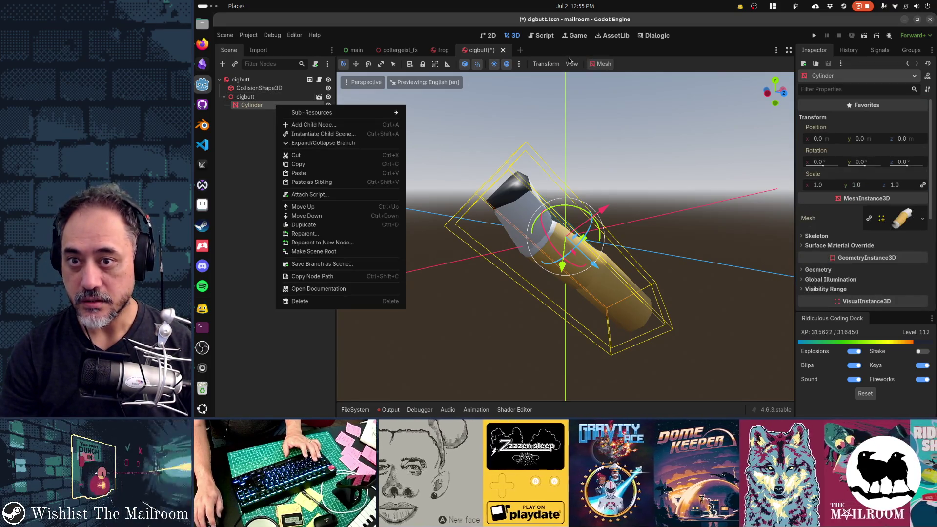
{"action": "left_click", "coordinate": [596, 64]}
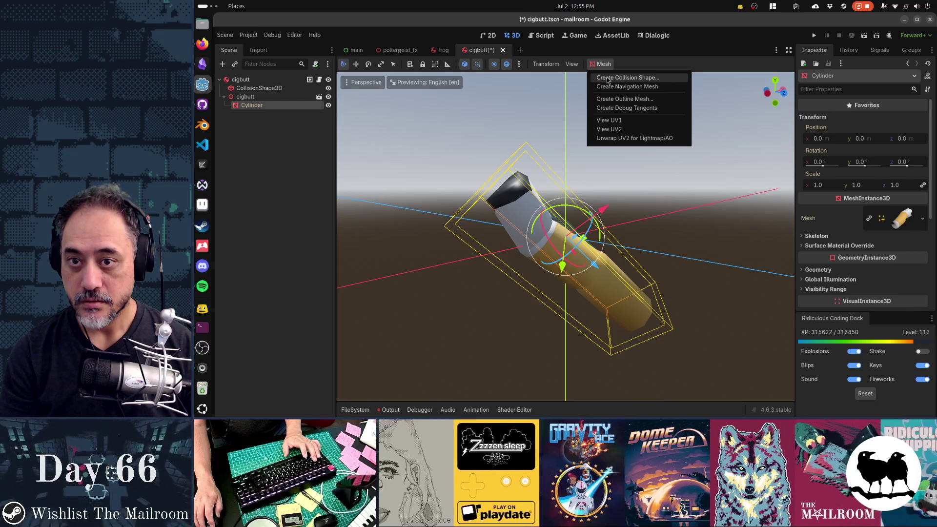
Step: Generate a Single Convex sibling collision shape from the Cylinder mesh
{"action": "left_click", "coordinate": [608, 78]}
{"action": "left_click", "coordinate": [585, 192]}
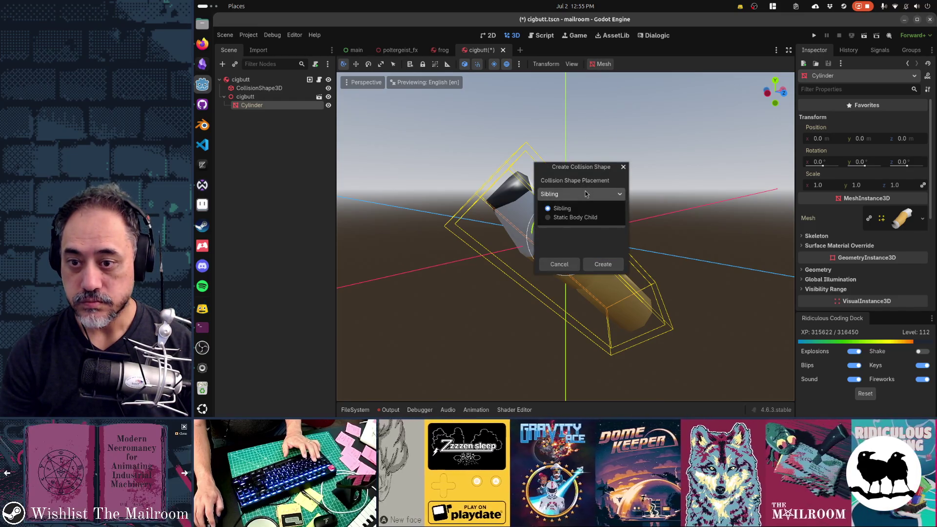
{"action": "left_click", "coordinate": [585, 191]}
{"action": "left_click", "coordinate": [588, 223]}
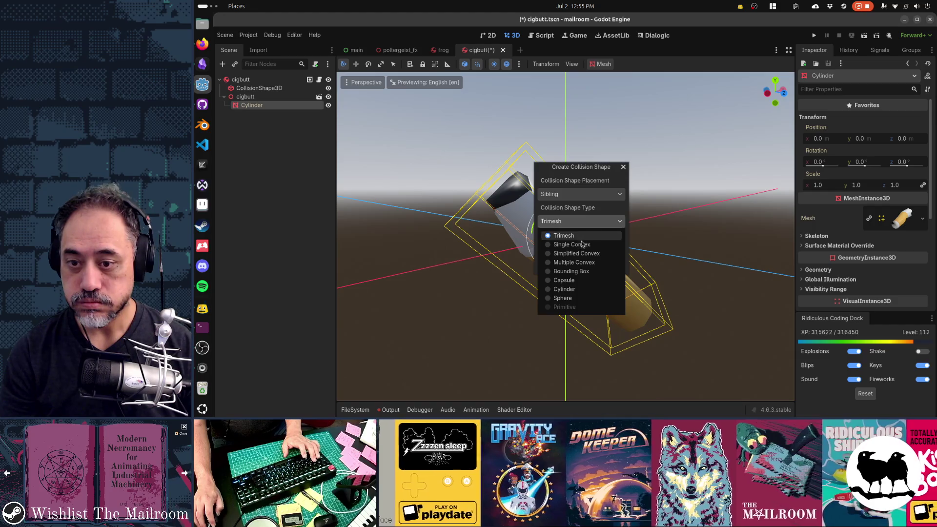
{"action": "left_click", "coordinate": [582, 245]}
{"action": "left_click", "coordinate": [604, 263]}
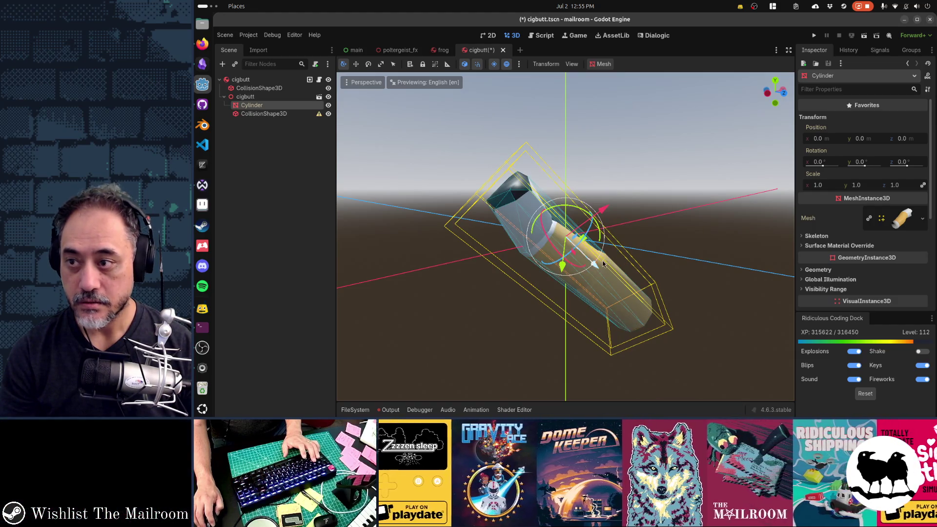
Step: Delete the old CollisionShape3D and move the new one directly under the root
{"action": "left_click", "coordinate": [268, 88]}
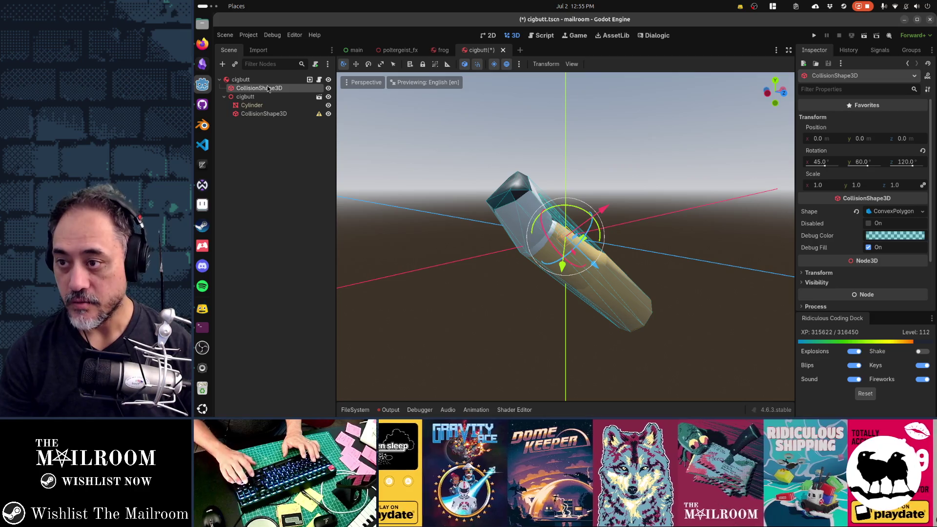
{"action": "key", "text": "Delete"}
{"action": "left_click_drag", "start_coordinate": [264, 105], "coordinate": [264, 92]}
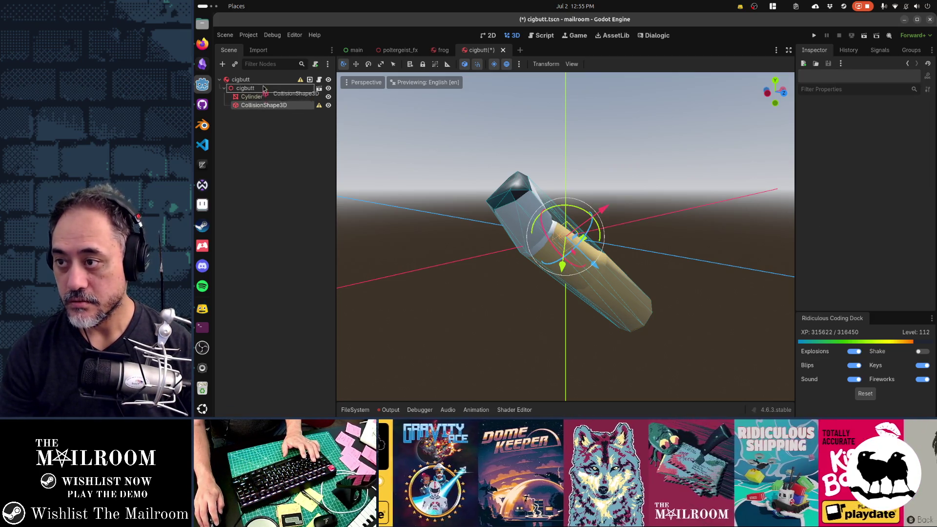
Step: Turn off Editable Children on the cigbutt instance, confirm, and save the scene
{"action": "right_click", "coordinate": [264, 97]}
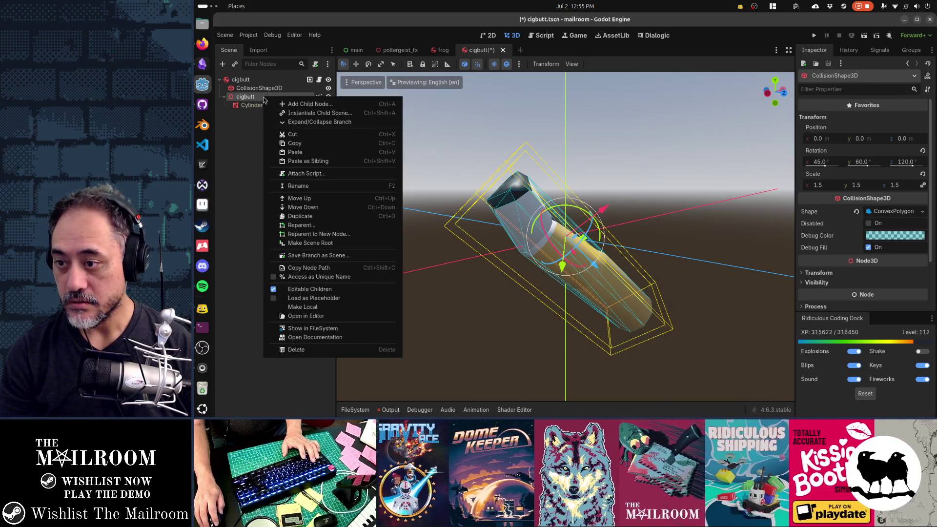
{"action": "left_click", "coordinate": [307, 290]}
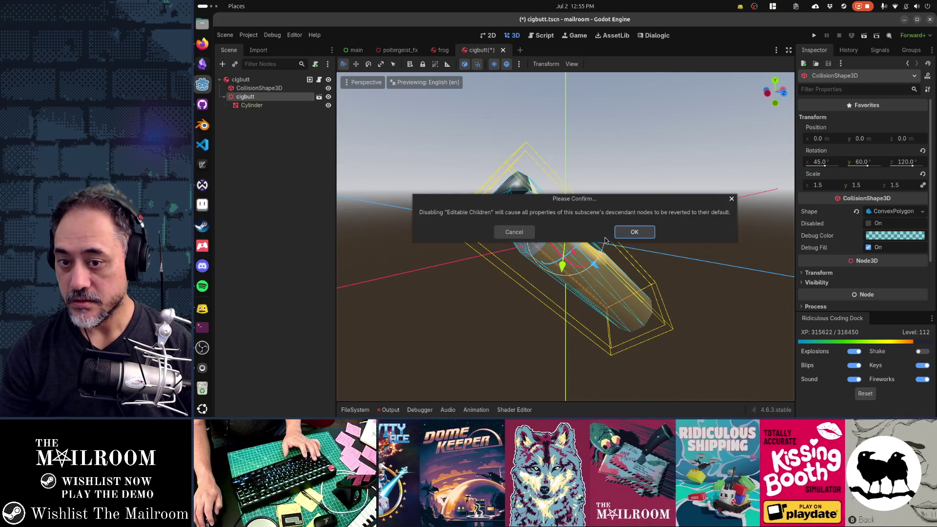
{"action": "key", "text": "Return"}
{"action": "key", "text": "ctrl+s"}
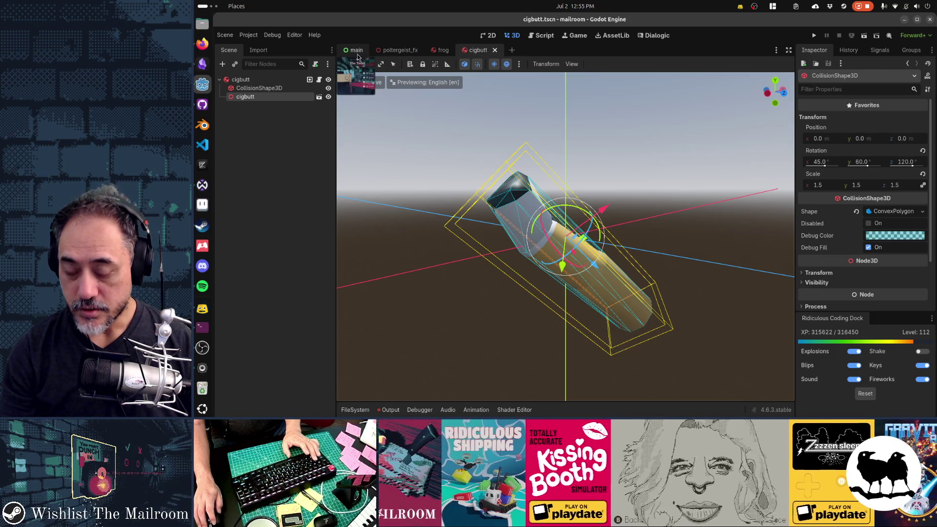
Step: Quick-open the cigpack.tscn scene
{"action": "key", "text": "alt+shift+o"}
{"action": "type", "text": "cigpack"}
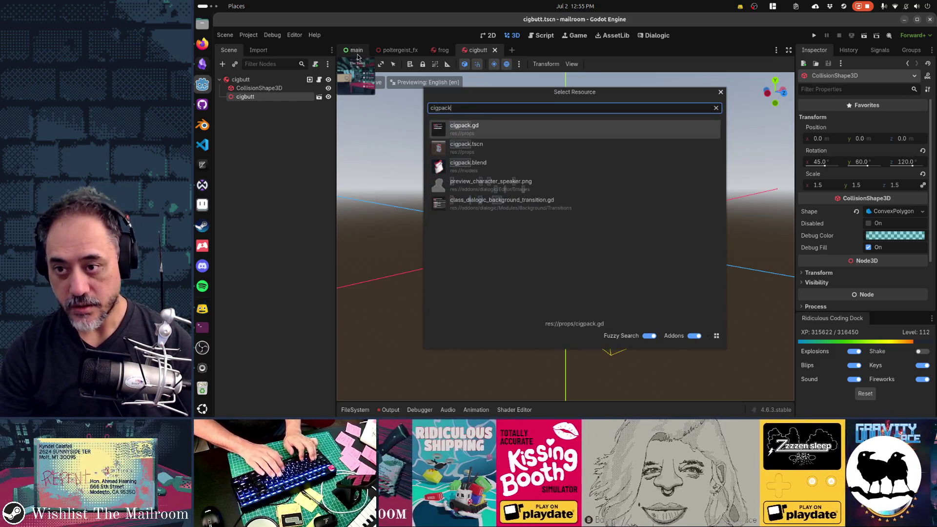
{"action": "key", "text": "Return"}
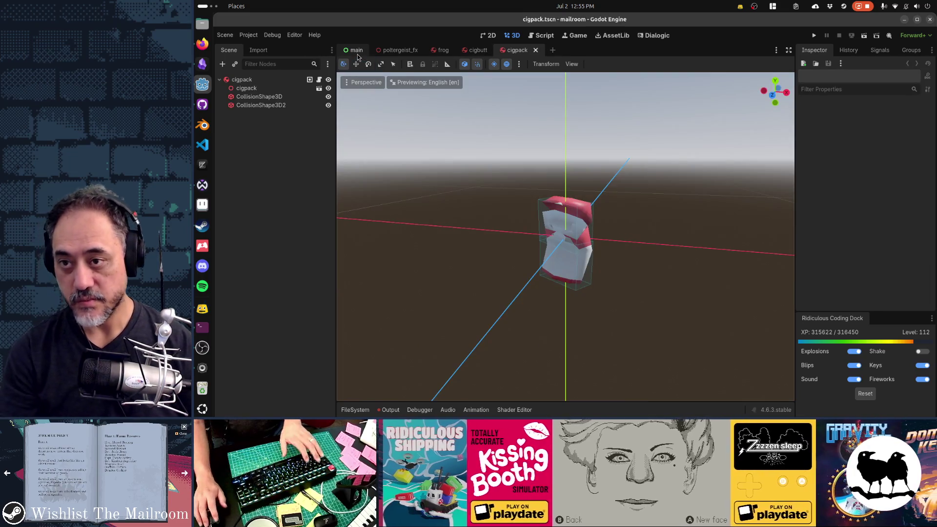
Step: Quick-open the escape.gd script
{"action": "key", "text": "alt+shift+o"}
{"action": "type", "text": "maing"}
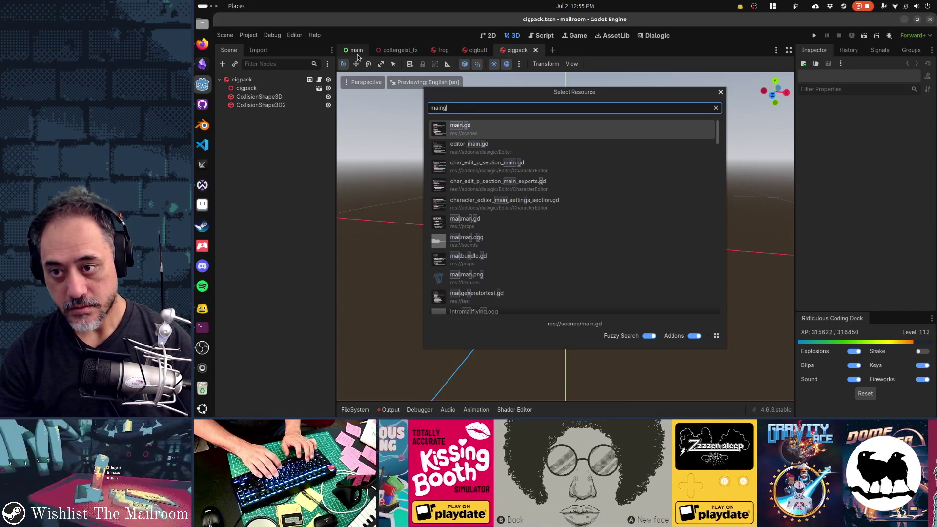
{"action": "key", "text": "BackSpace"}
{"action": "key", "text": "BackSpace"}
{"action": "key", "text": "BackSpace"}
{"action": "type", "text": "escape"}
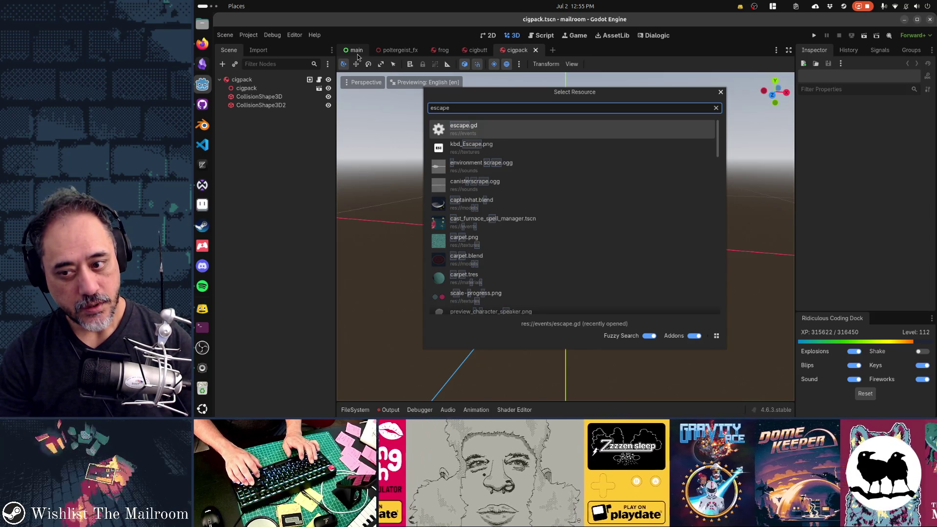
{"action": "key", "text": "Return"}
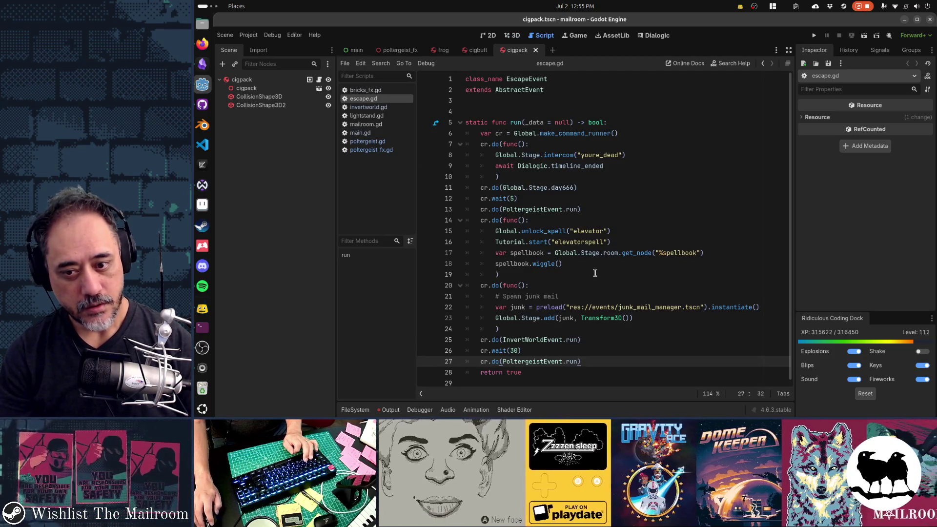
Step: Follow the junk_mail_manager.tscn path on line 22 of escape.gd to that scene
{"action": "left_click", "coordinate": [649, 306]}
{"action": "key", "text": "ctrl+F2"}
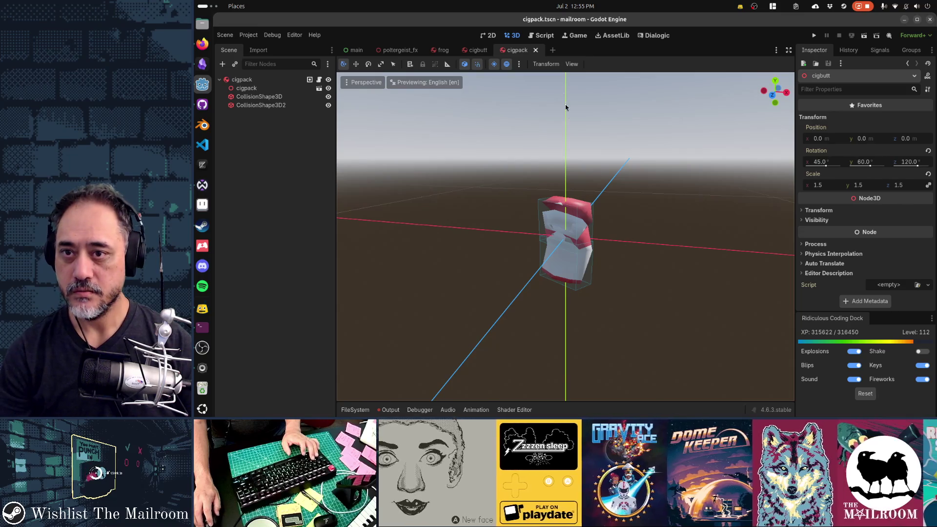
{"action": "left_click", "coordinate": [543, 36]}
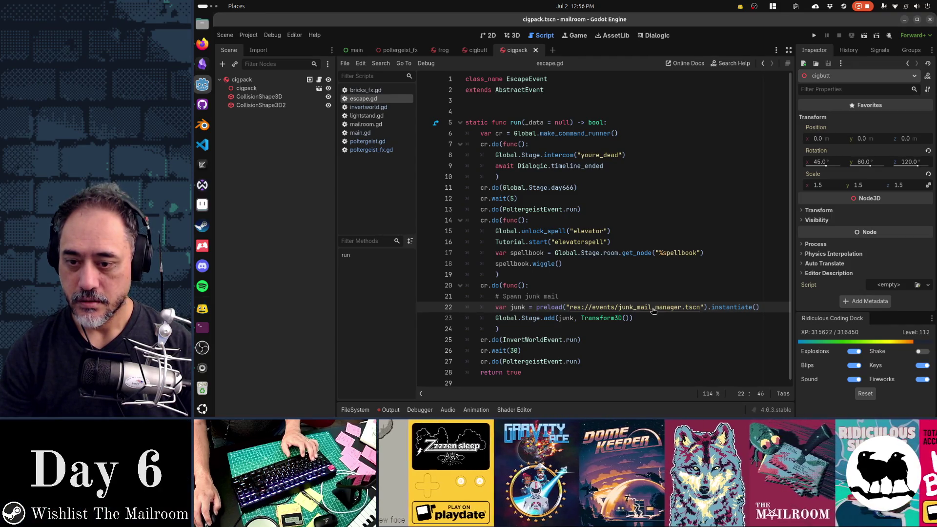
{"action": "left_click", "coordinate": [653, 310], "text": "ctrl"}
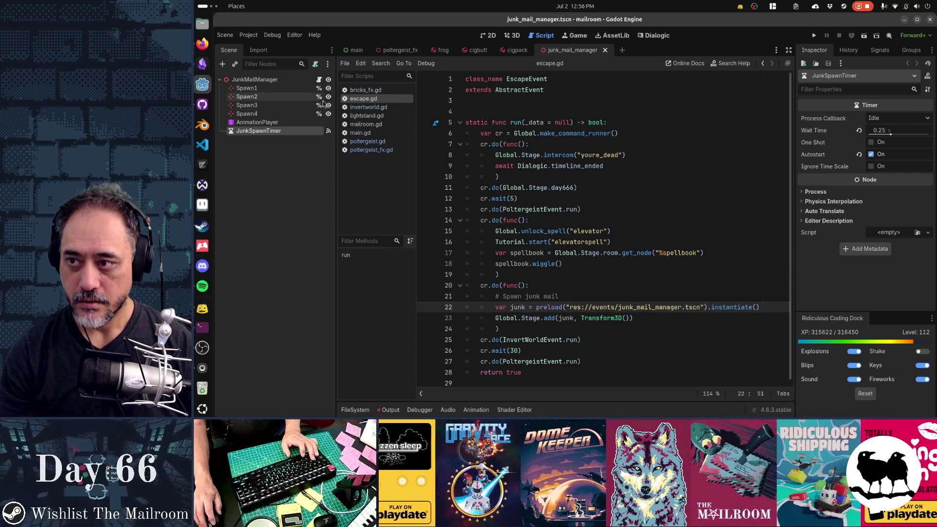
Step: Open junk_mail_manager.gd from the JunkMailManager node, then inspect JunkSpawnTimer and AnimationPlayer
{"action": "left_click", "coordinate": [307, 79]}
{"action": "left_click", "coordinate": [319, 80]}
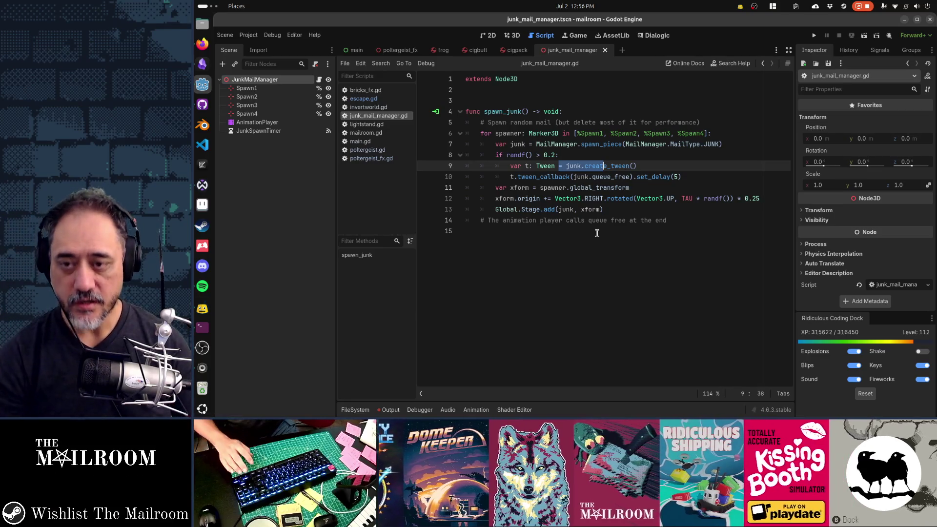
{"action": "key", "text": "Up"}
{"action": "key", "text": "Up"}
{"action": "key", "text": "Up"}
{"action": "key", "text": "Up"}
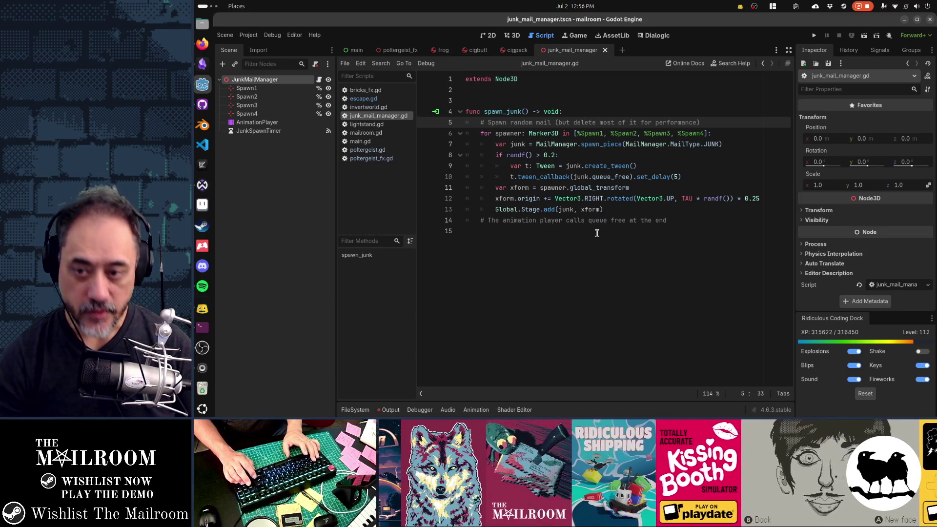
{"action": "key", "text": "Home"}
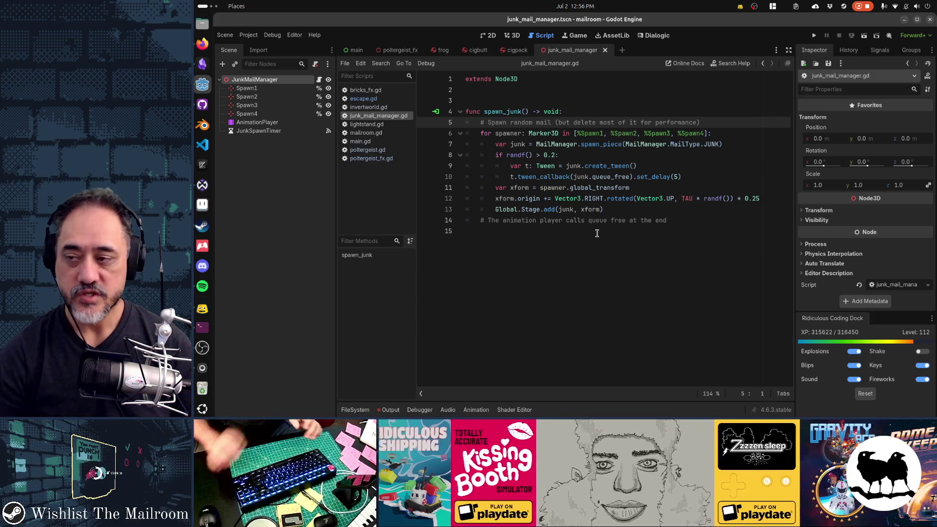
{"action": "left_click", "coordinate": [288, 131]}
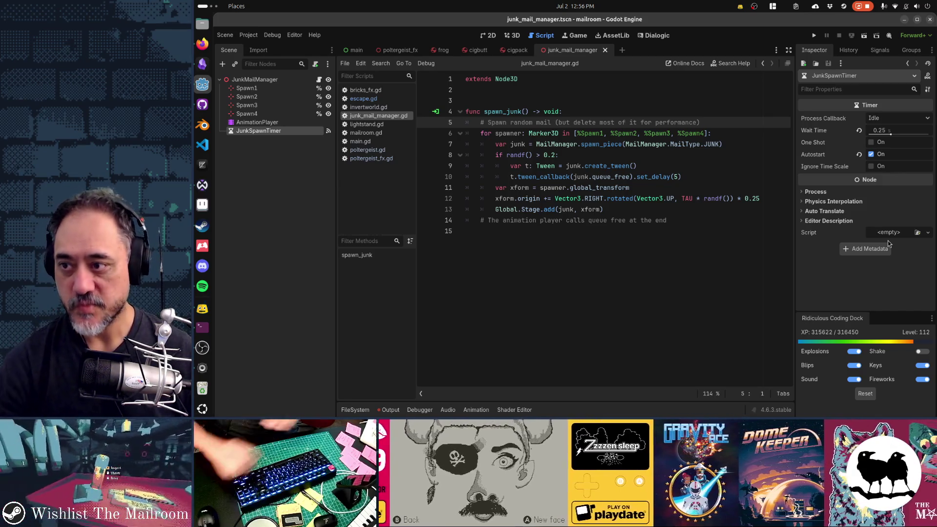
{"action": "left_click", "coordinate": [264, 123]}
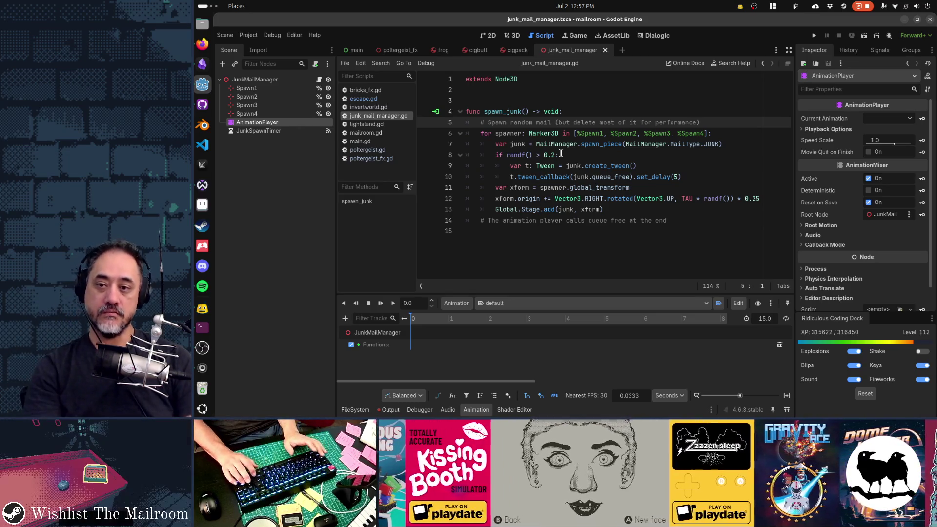
{"action": "left_click", "coordinate": [259, 131]}
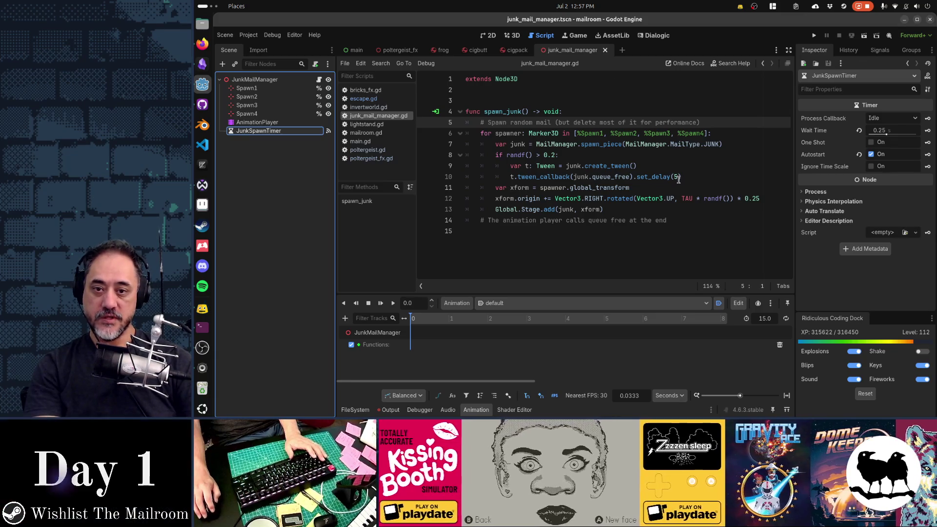
{"action": "left_click", "coordinate": [682, 178]}
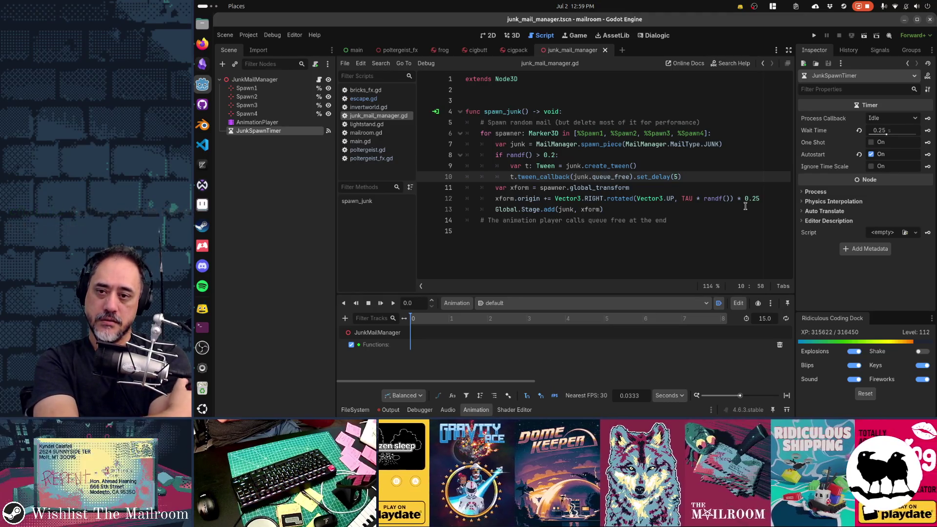
{"action": "key", "text": "Up"}
{"action": "key", "text": "Up"}
{"action": "key", "text": "Up"}
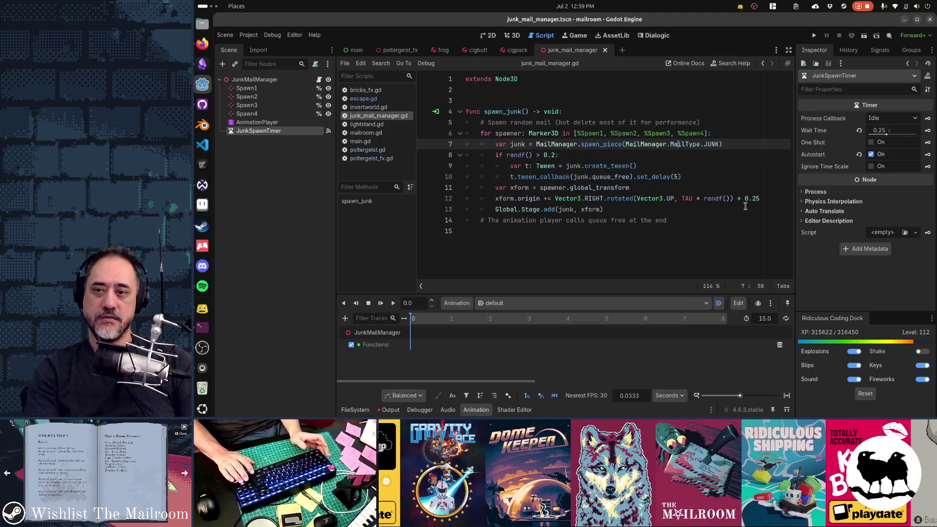
Step: Add an `if randf() < 0.2:` check with the comment 'Spawn cigarettes or cig pack'
{"action": "key", "text": "Return"}
{"action": "type", "text": "if rand"}
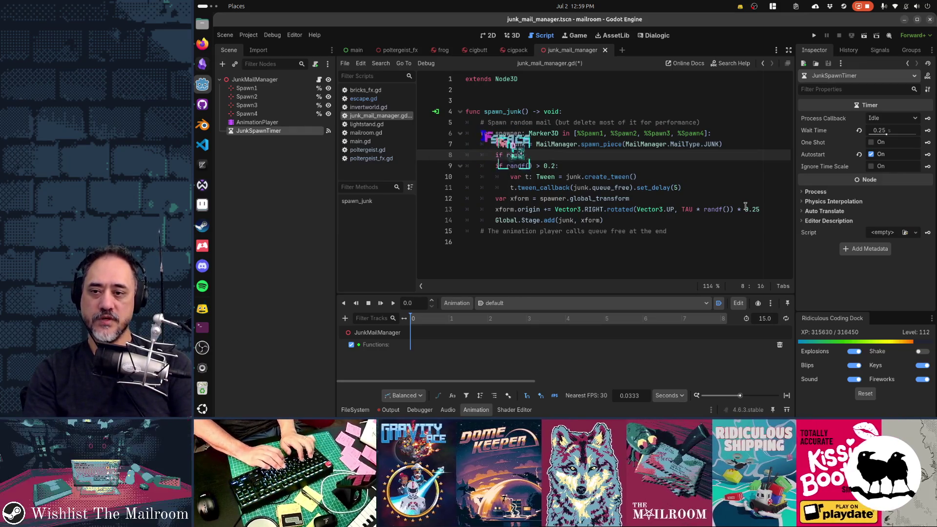
{"action": "type", "text": "f() < "}
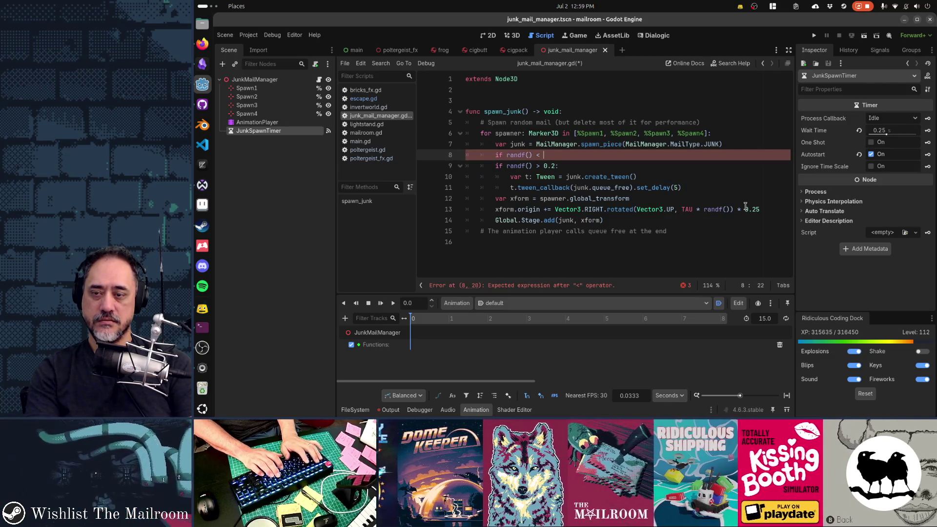
{"action": "type", "text": "0.2:"}
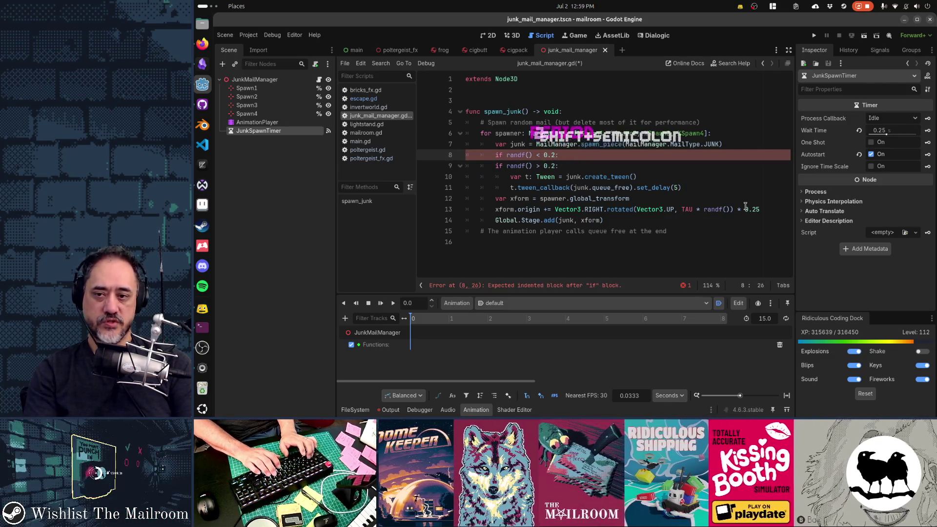
{"action": "key", "text": "Return"}
{"action": "type", "text": "# spawn"}
{"action": "key", "text": "BackSpace"}
{"action": "key", "text": "BackSpace"}
{"action": "key", "text": "BackSpace"}
{"action": "type", "text": "Spawn cigar"}
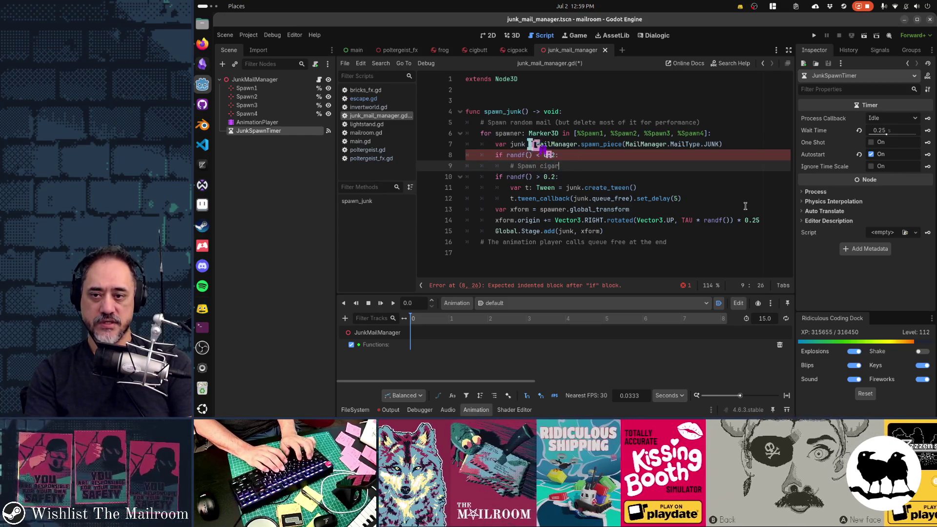
{"action": "type", "text": "ettes or cig pack"}
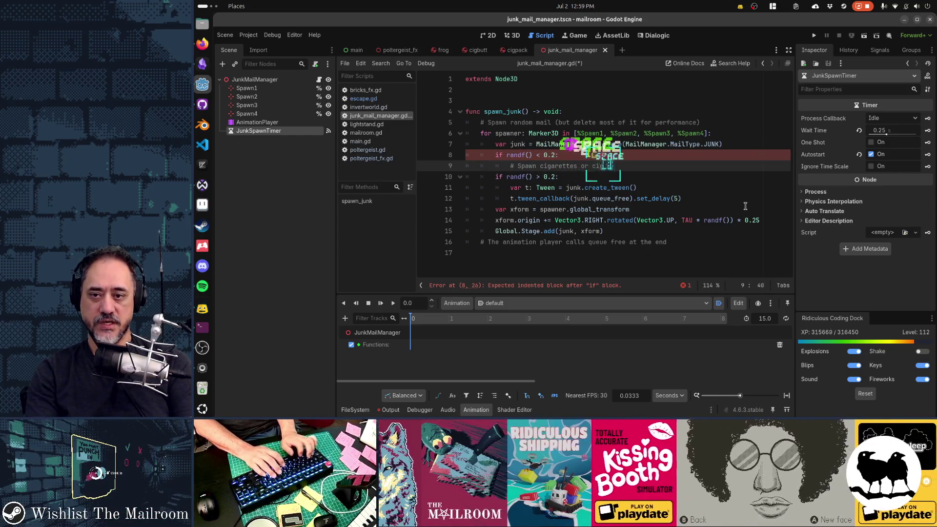
{"action": "key", "text": "Right"}
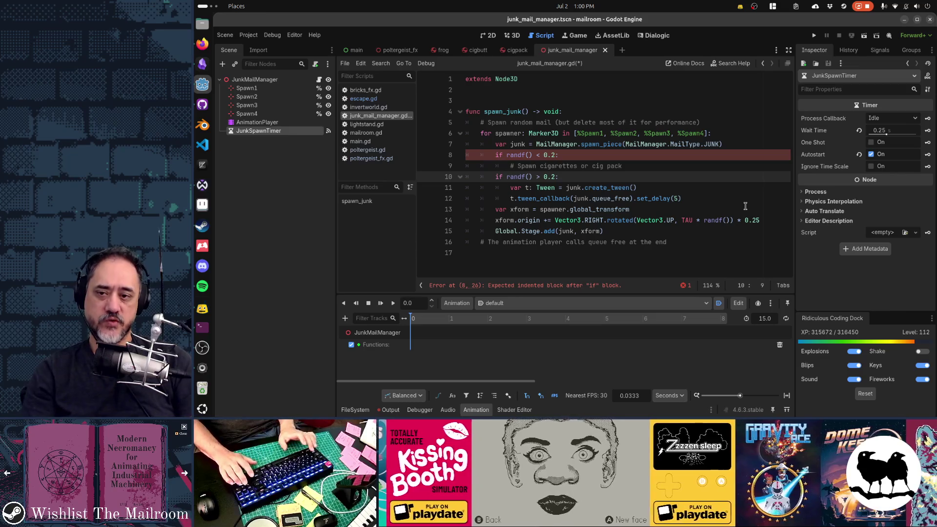
Step: Move the random check below the spawn loop and lower its chance to 0.1
{"action": "key", "text": "Up"}
{"action": "key", "text": "Up"}
{"action": "key", "text": "Down"}
{"action": "key", "text": "Down"}
{"action": "key", "text": "Home"}
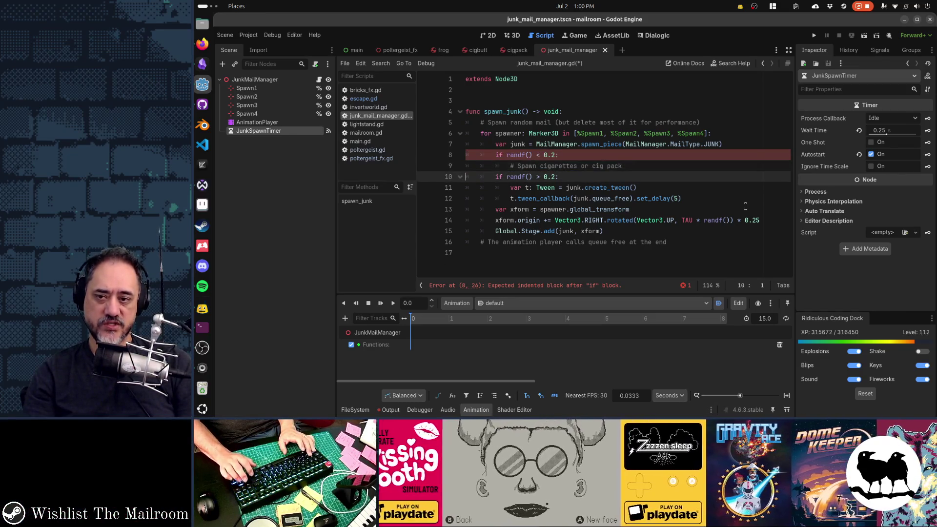
{"action": "key", "text": "shift+Down"}
{"action": "key", "text": "shift+Down"}
{"action": "key", "text": "shift+Down"}
{"action": "key", "text": "Up"}
{"action": "key", "text": "Up"}
{"action": "key", "text": "Up"}
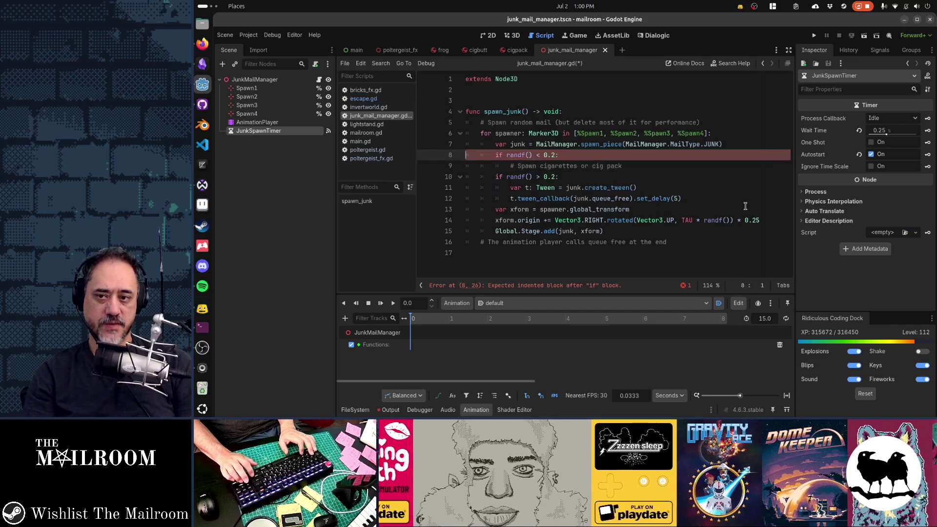
{"action": "key", "text": "shift+Down"}
{"action": "key", "text": "shift+Down"}
{"action": "key", "text": "ctrl+x"}
{"action": "key", "text": "Down"}
{"action": "key", "text": "Down"}
{"action": "key", "text": "Down"}
{"action": "key", "text": "ctrl+v"}
{"action": "key", "text": "Up"}
{"action": "key", "text": "Up"}
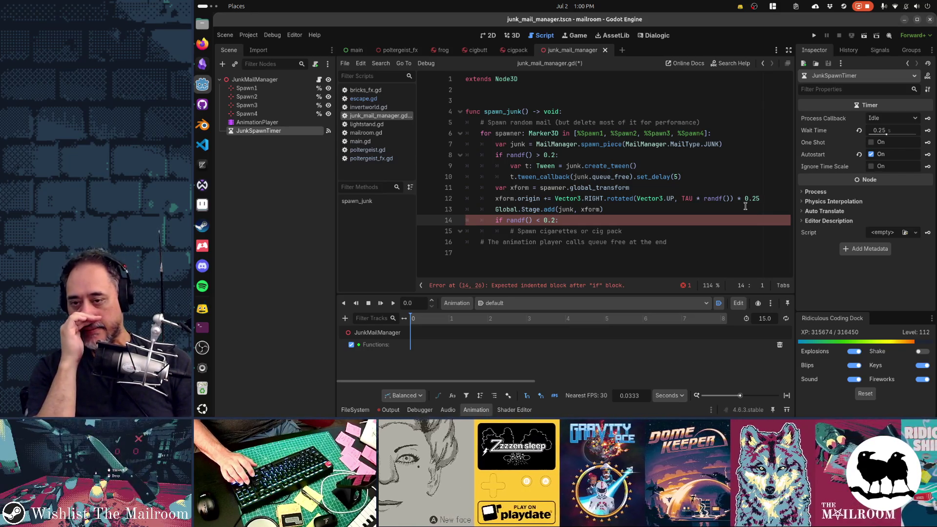
{"action": "key", "text": "End"}
{"action": "key", "text": "Left"}
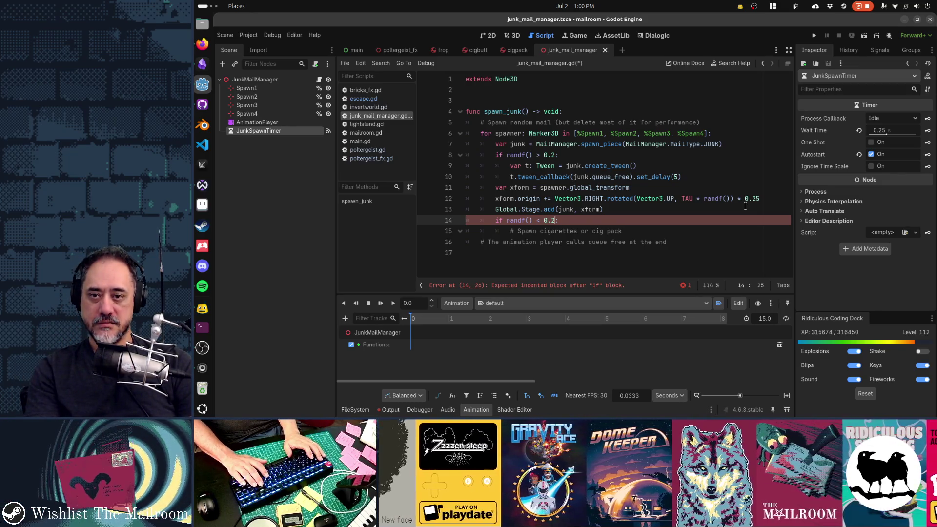
{"action": "key", "text": "BackSpace"}
{"action": "type", "text": "1"}
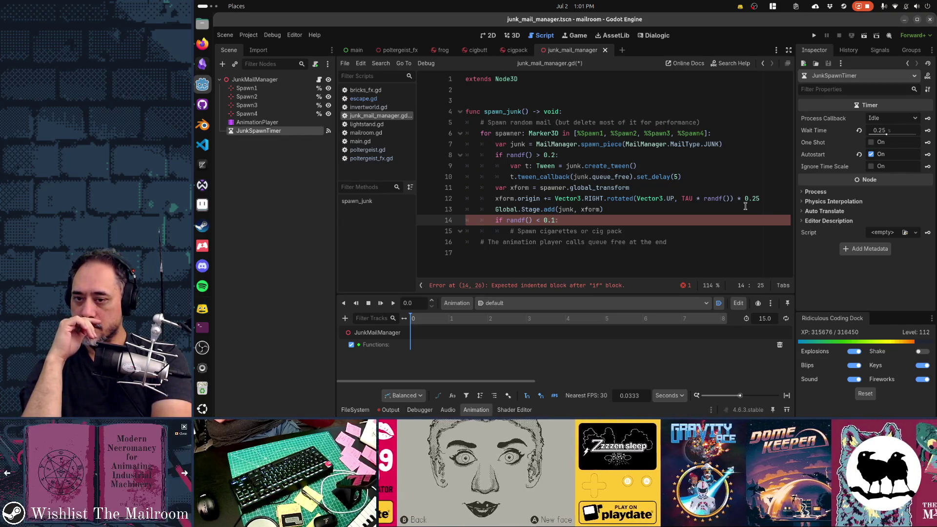
Step: Inside the check, add an `if randf() < 0.8:` branch with an else
{"action": "key", "text": "Down"}
{"action": "key", "text": "End"}
{"action": "key", "text": "Return"}
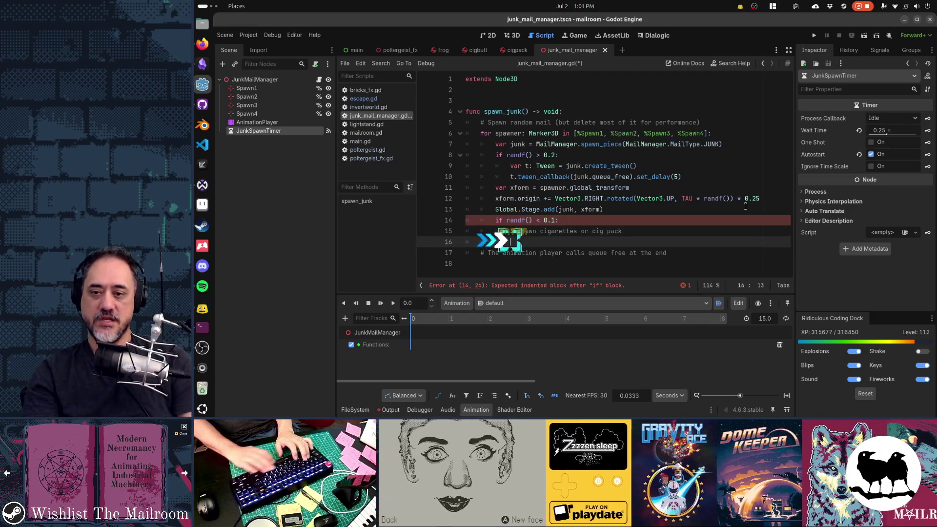
{"action": "type", "text": "if"}
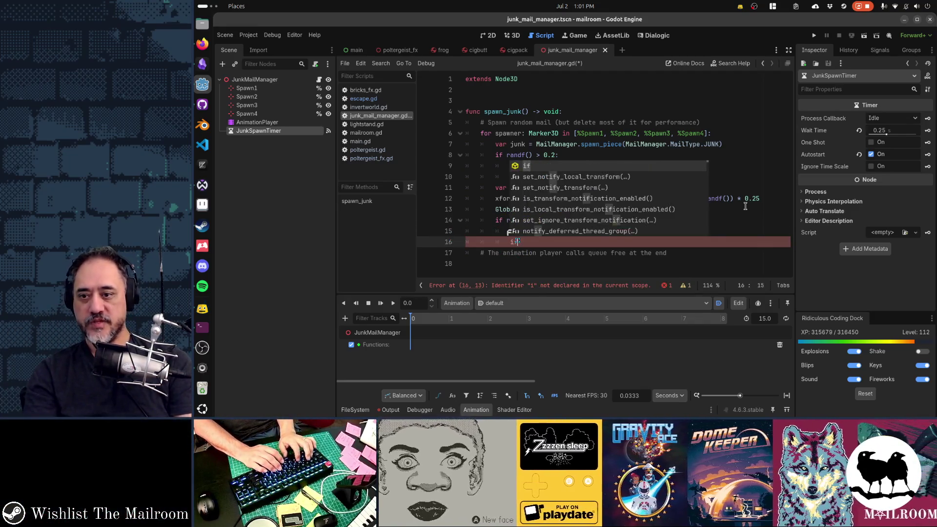
{"action": "type", "text": " randf() < "}
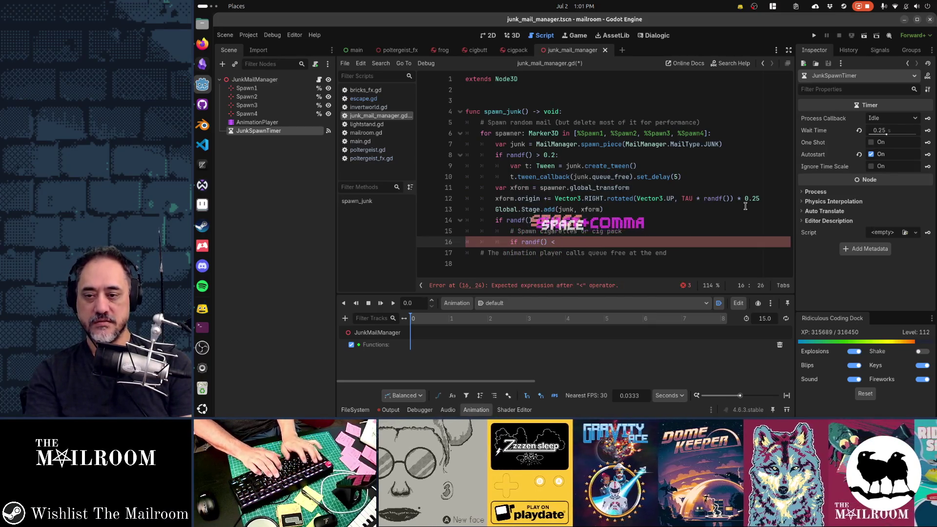
{"action": "type", "text": "0.8:"}
{"action": "key", "text": "Return"}
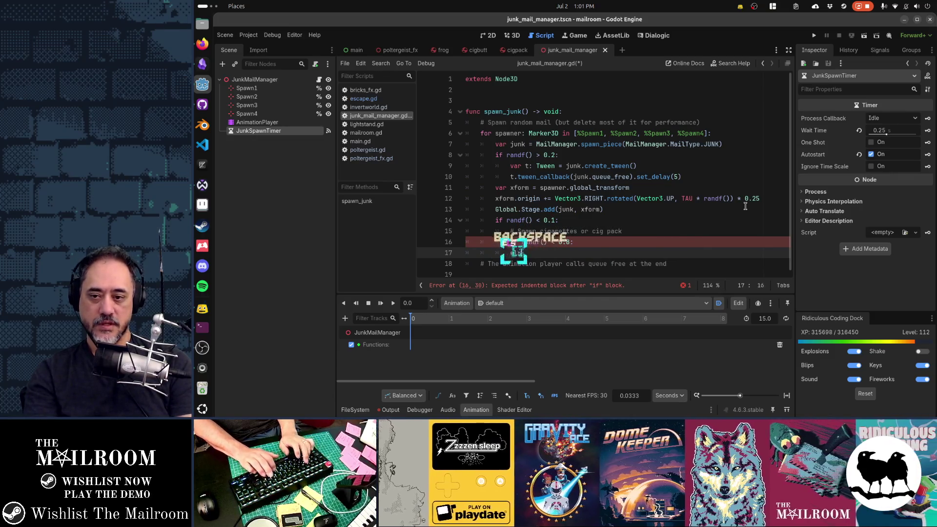
{"action": "type", "text": "else:"}
{"action": "key", "text": "Return"}
{"action": "key", "text": "Up"}
{"action": "key", "text": "Up"}
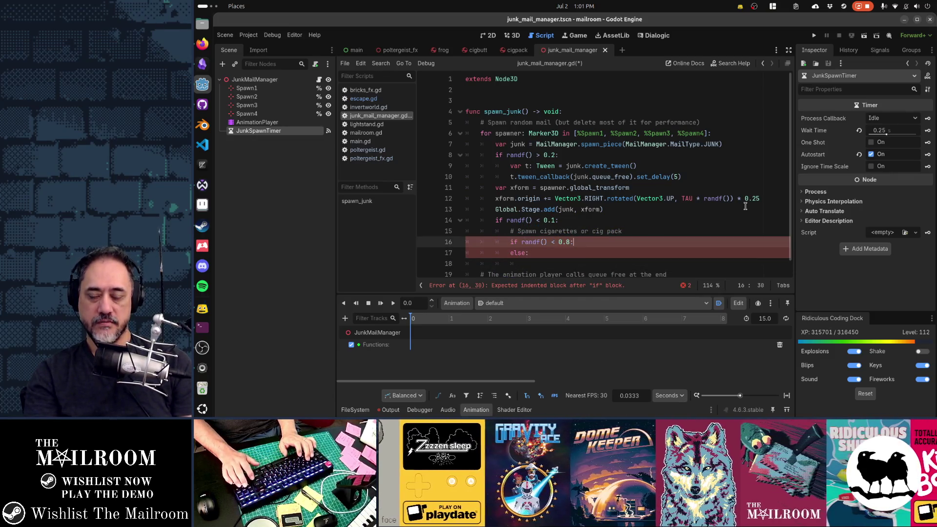
{"action": "key", "text": "Left"}
{"action": "key", "text": "BackSpace"}
{"action": "type", "text": "2"}
{"action": "key", "text": "Right"}
{"action": "key", "text": "Left"}
{"action": "key", "text": "BackSpace"}
{"action": "type", "text": "8"}
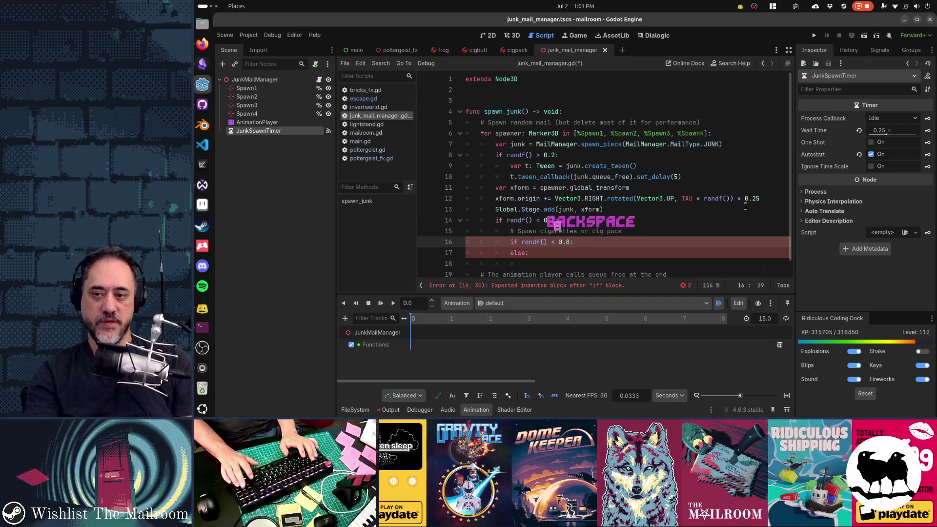
{"action": "key", "text": "Right"}
{"action": "key", "text": "Return"}
Step: In the 0.8 branch, preload cigbutt.tscn and instantiate it as junk
{"action": "type", "text": "var "}
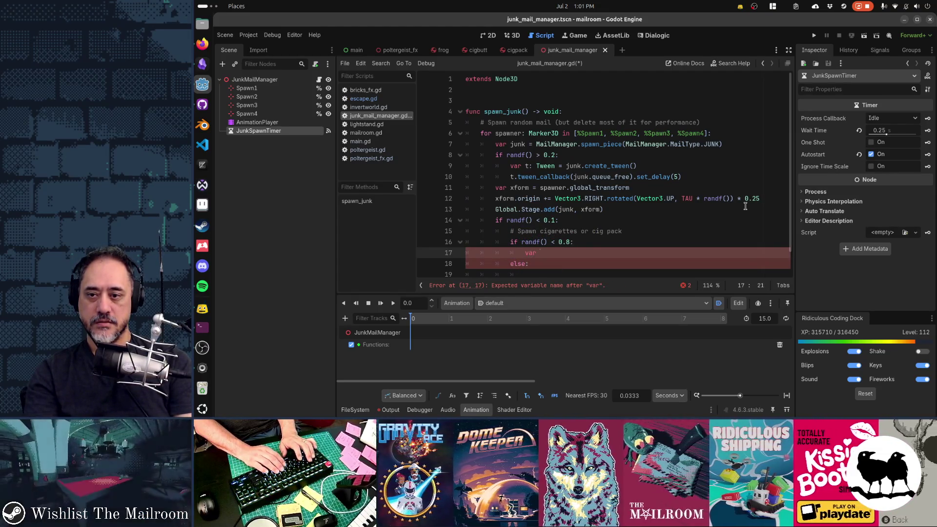
{"action": "type", "text": "junk"}
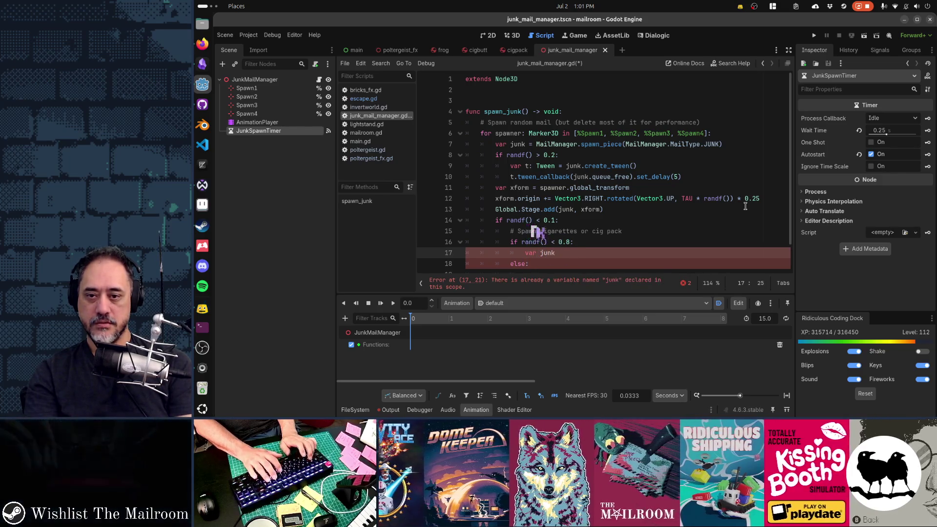
{"action": "type", "text": " = "}
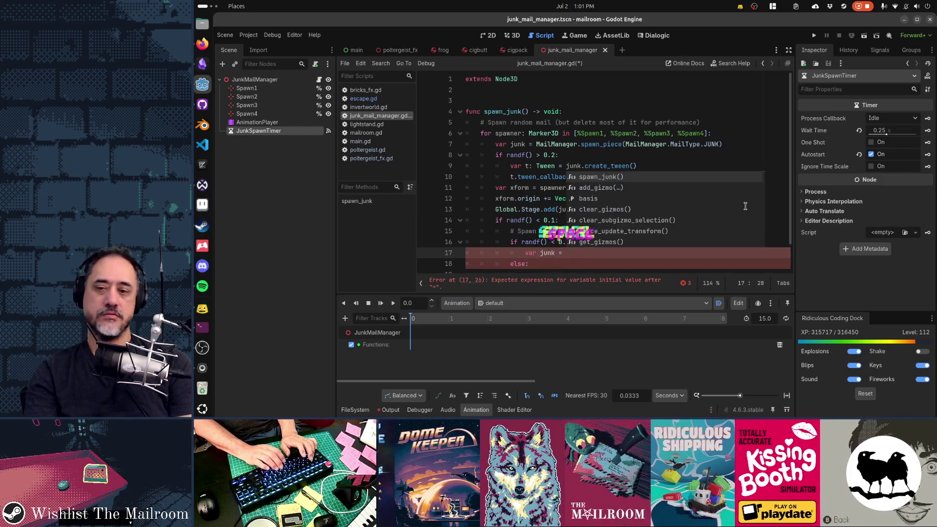
{"action": "type", "text": "preload(\"cig"}
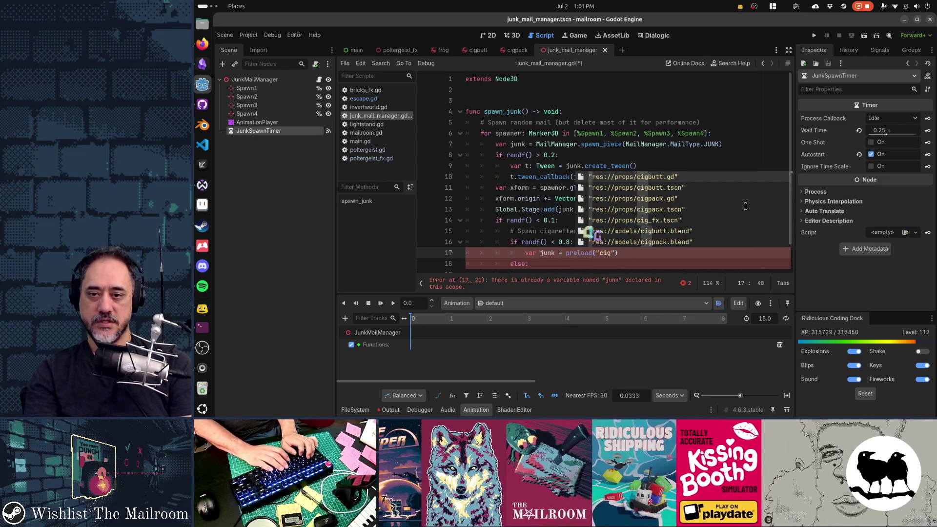
{"action": "key", "text": "Down"}
{"action": "key", "text": "Return"}
{"action": "type", "text": ").inst"}
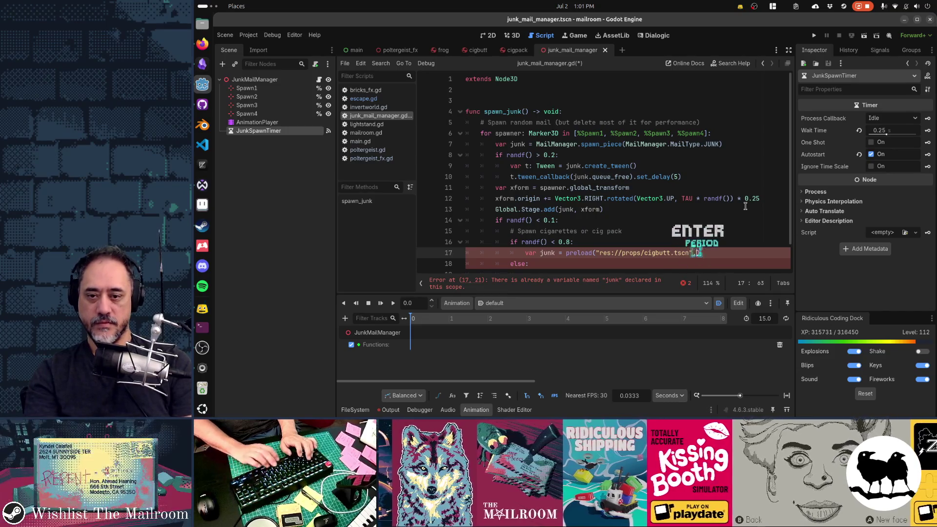
{"action": "key", "text": "Return"}
{"action": "key", "text": "Home"}
{"action": "key", "text": "ctrl+Right"}
{"action": "key", "text": "Right"}
Step: Copy the Global.Stage.add call under the cigbutt line and remove var from the junk assignment
{"action": "key", "text": "Up"}
{"action": "key", "text": "Up"}
{"action": "key", "text": "Up"}
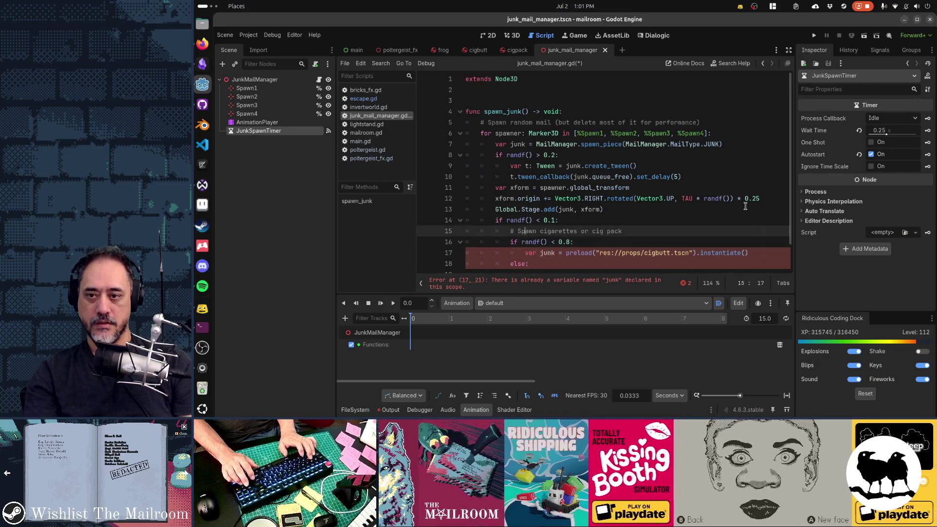
{"action": "key", "text": "Home"}
{"action": "key", "text": "Up"}
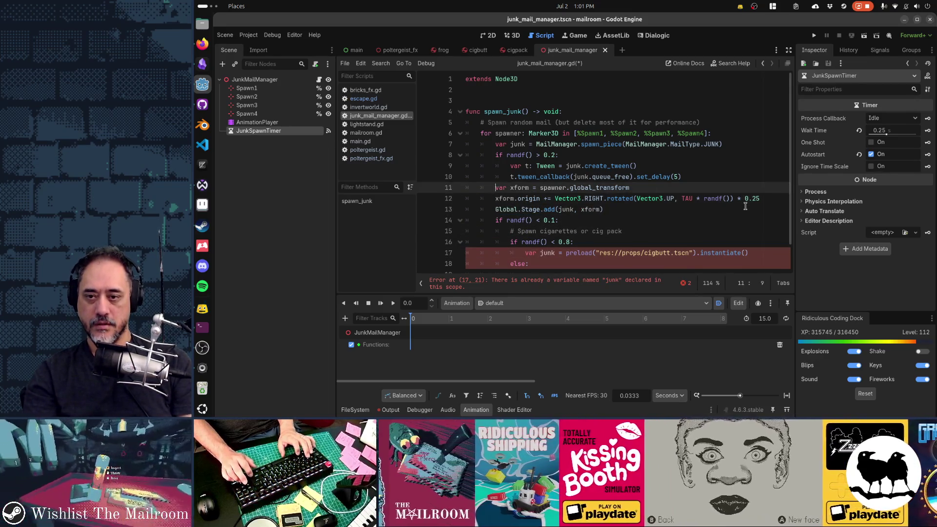
{"action": "key", "text": "shift+Down"}
{"action": "key", "text": "shift+Down"}
{"action": "key", "text": "shift+Down"}
{"action": "key", "text": "Down"}
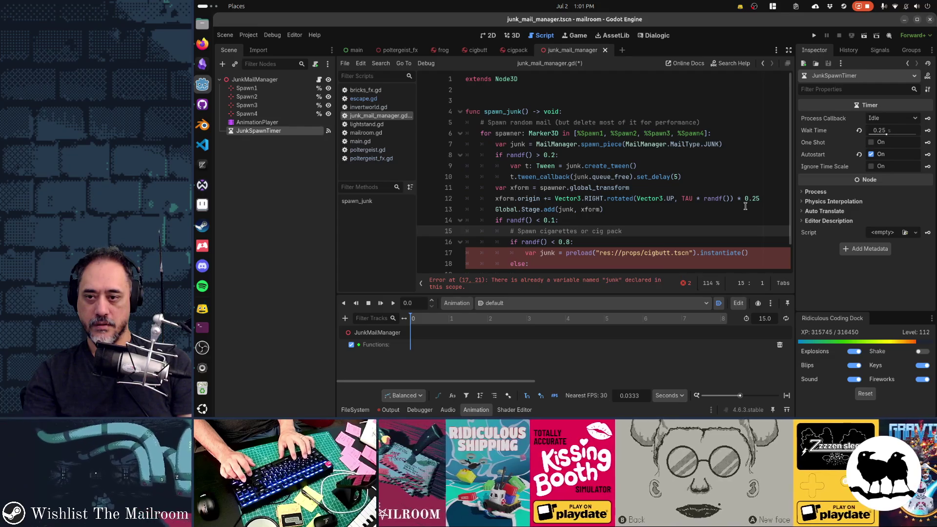
{"action": "key", "text": "Up"}
{"action": "key", "text": "Up"}
{"action": "key", "text": "shift+End"}
{"action": "key", "text": "Down"}
{"action": "key", "text": "Down"}
{"action": "key", "text": "Down"}
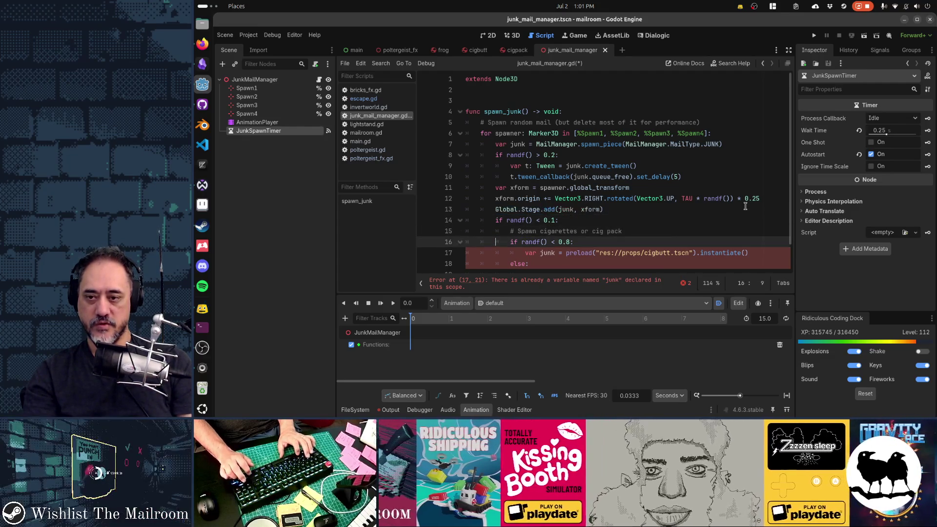
{"action": "key", "text": "End"}
{"action": "key", "text": "Return"}
{"action": "key", "text": "ctrl+v"}
{"action": "scroll", "coordinate": [745, 206], "scroll_direction": "down", "scroll_amount": 1}
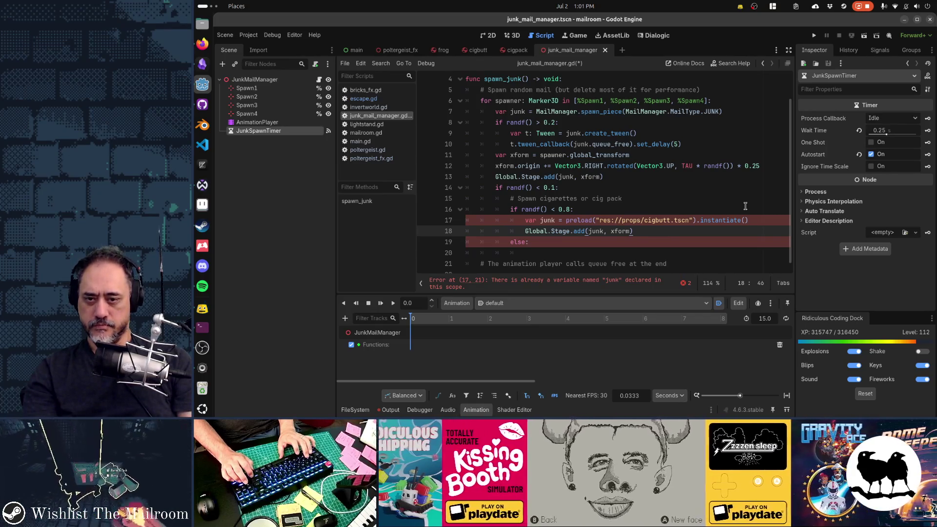
{"action": "key", "text": "Up"}
{"action": "key", "text": "Home"}
{"action": "key", "text": "Delete"}
{"action": "key", "text": "Delete"}
{"action": "key", "text": "Delete"}
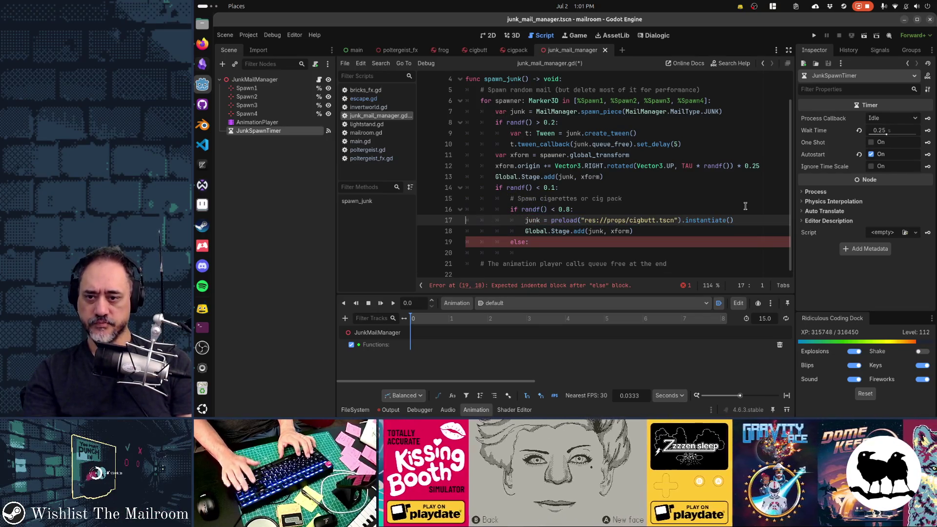
Step: Duplicate the two spawn lines under else, pointing them at cigpack.tscn
{"action": "key", "text": "shift+Down"}
{"action": "key", "text": "shift+Down"}
{"action": "key", "text": "ctrl+d"}
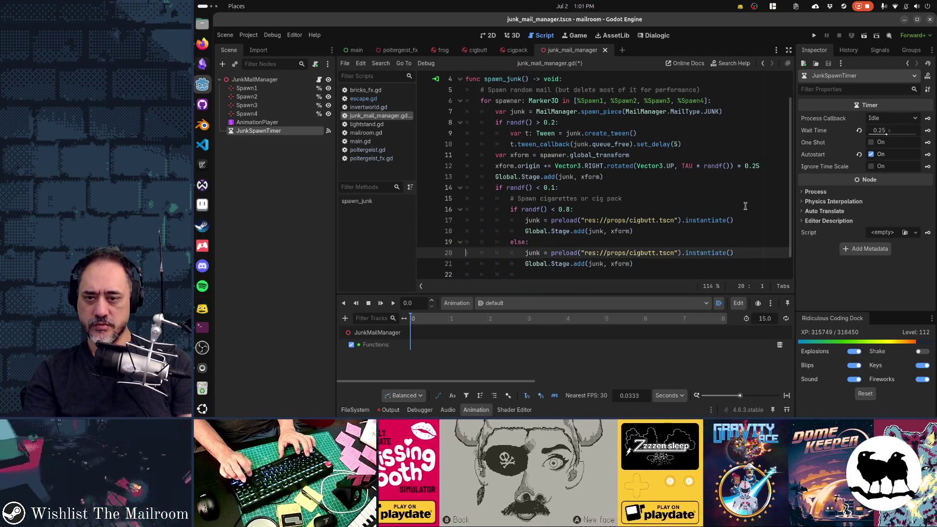
{"action": "key", "text": "BackSpace"}
{"action": "key", "text": "BackSpace"}
{"action": "key", "text": "BackSpace"}
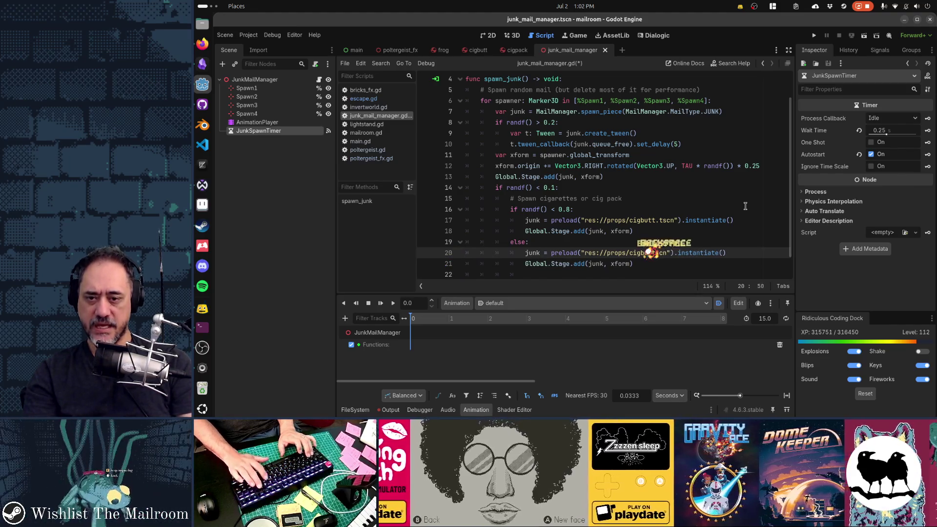
{"action": "type", "text": "pack."}
{"action": "key", "text": "End"}
{"action": "key", "text": "Down"}
{"action": "key", "text": "Down"}
{"action": "key", "text": "Down"}
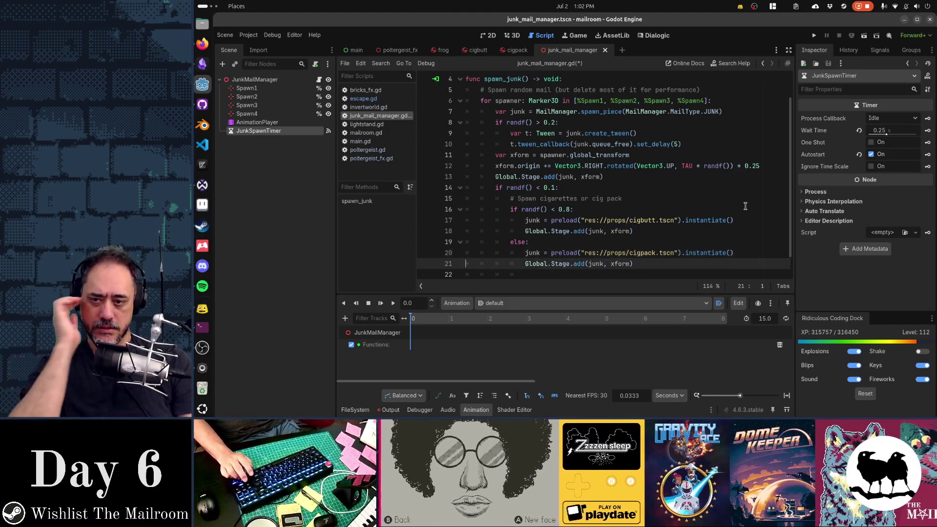
Step: Replace the inner comment with '# Sometimes, also spawn cigarettes' above the branch, restore the colon, and save
{"action": "key", "text": "ctrl+x"}
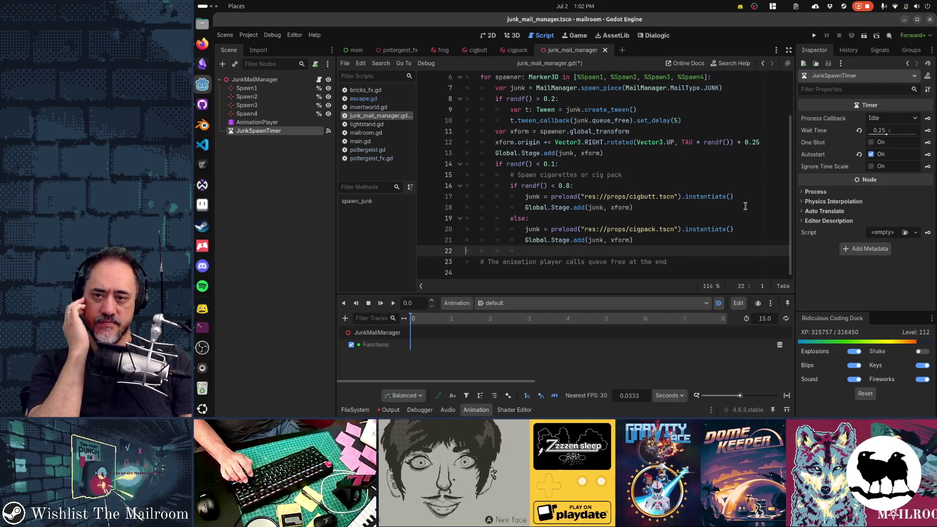
{"action": "key", "text": "Up"}
{"action": "key", "text": "Up"}
{"action": "key", "text": "Up"}
{"action": "key", "text": "ctrl+v"}
{"action": "key", "text": "Return"}
{"action": "type", "text": "# Sometimes, spa"}
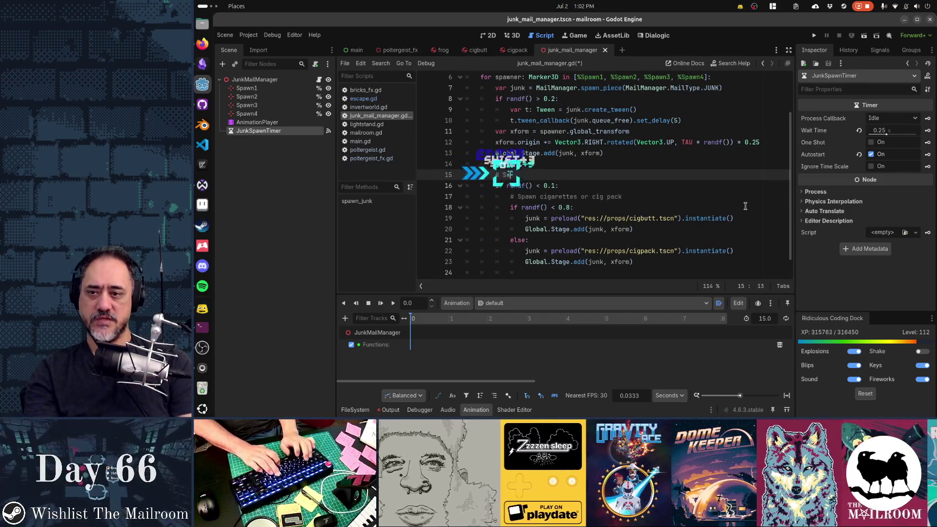
{"action": "key", "text": "BackSpace"}
{"action": "key", "text": "BackSpace"}
{"action": "key", "text": "BackSpace"}
{"action": "type", "text": "also spawn cigs"}
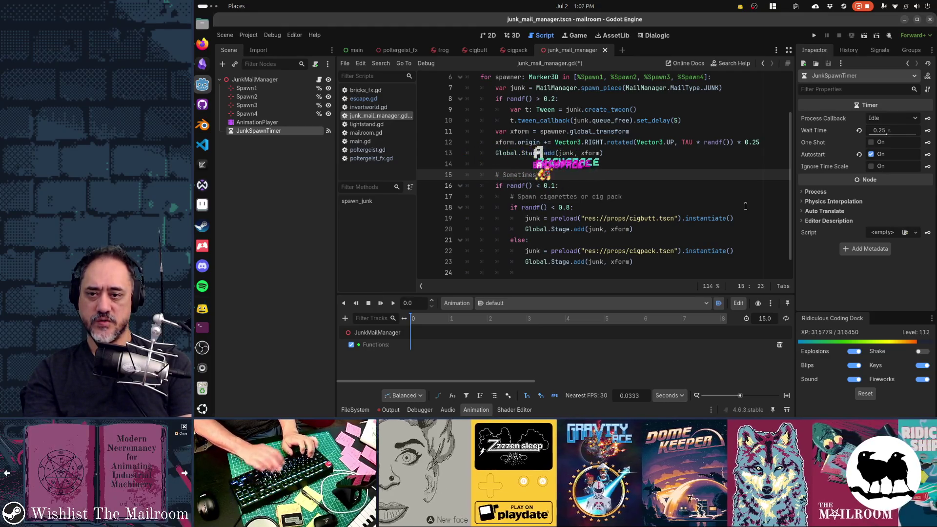
{"action": "key", "text": "BackSpace"}
{"action": "type", "text": "arettes"}
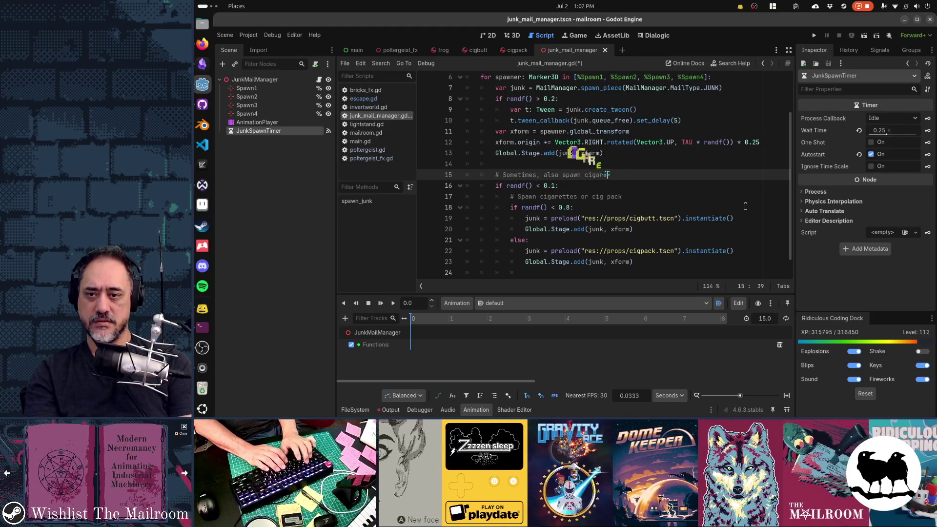
{"action": "key", "text": "Down"}
{"action": "key", "text": "Down"}
{"action": "key", "text": "ctrl+x"}
{"action": "type", "text": ":"}
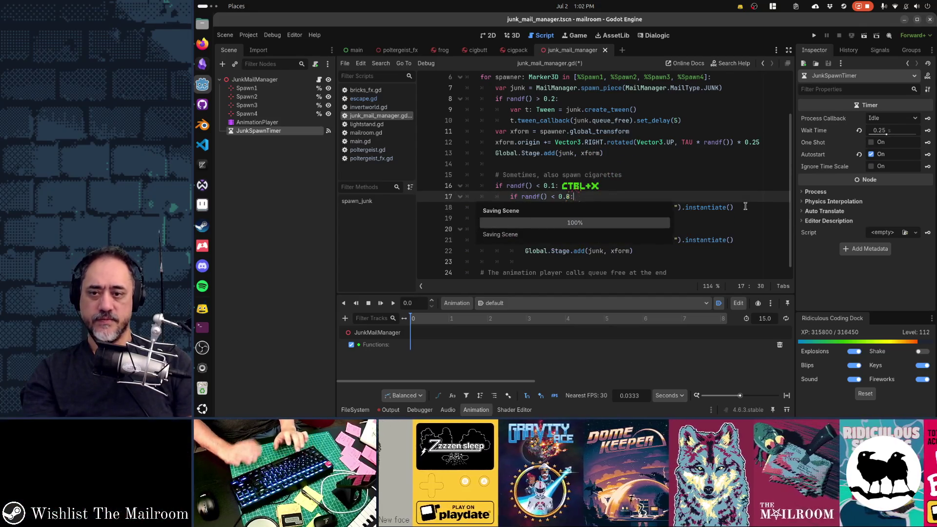
{"action": "key", "text": "ctrl+s"}
{"action": "key", "text": "shift+alt+o"}
Step: Open the cigbutt.tscn scene and select its root node
{"action": "type", "text": "cigbutt"}
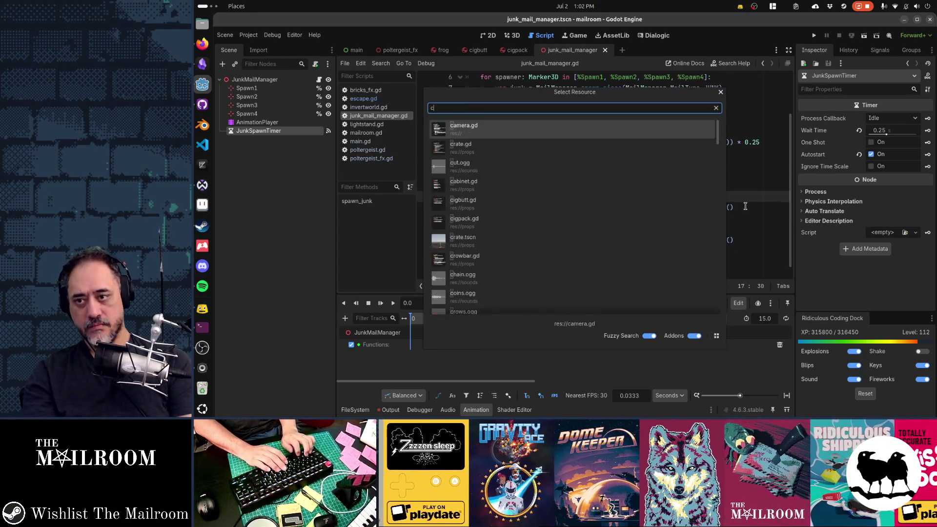
{"action": "key", "text": "Down"}
{"action": "key", "text": "Return"}
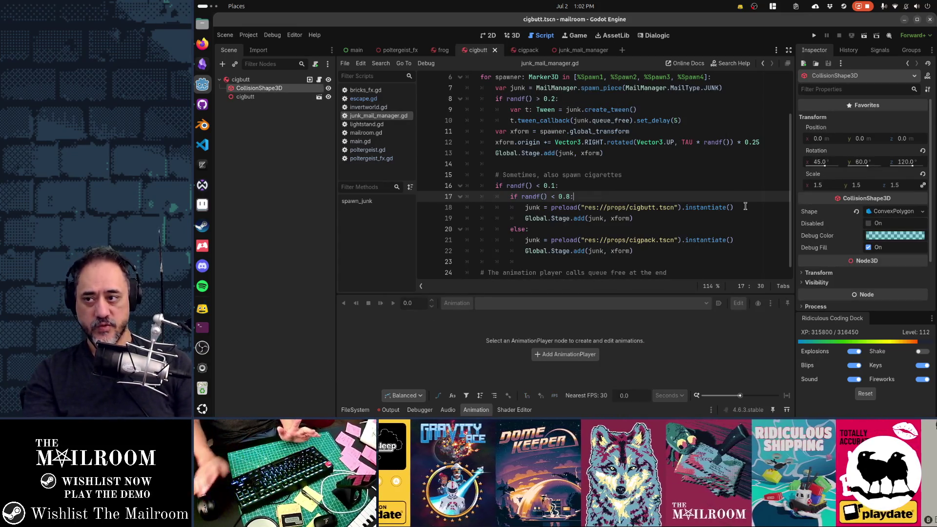
{"action": "left_click", "coordinate": [241, 79]}
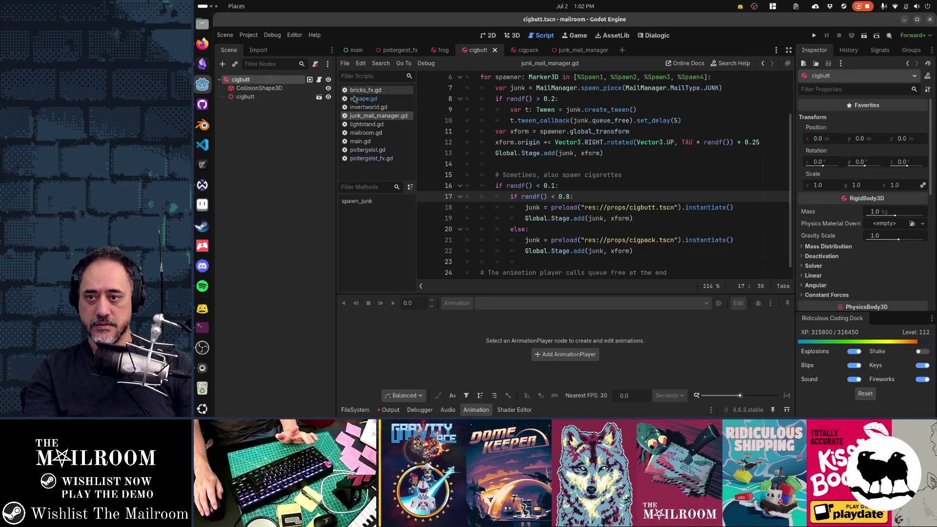
{"action": "scroll", "coordinate": [551, 143], "scroll_direction": "up", "scroll_amount": 2}
{"action": "left_click", "coordinate": [550, 144]}
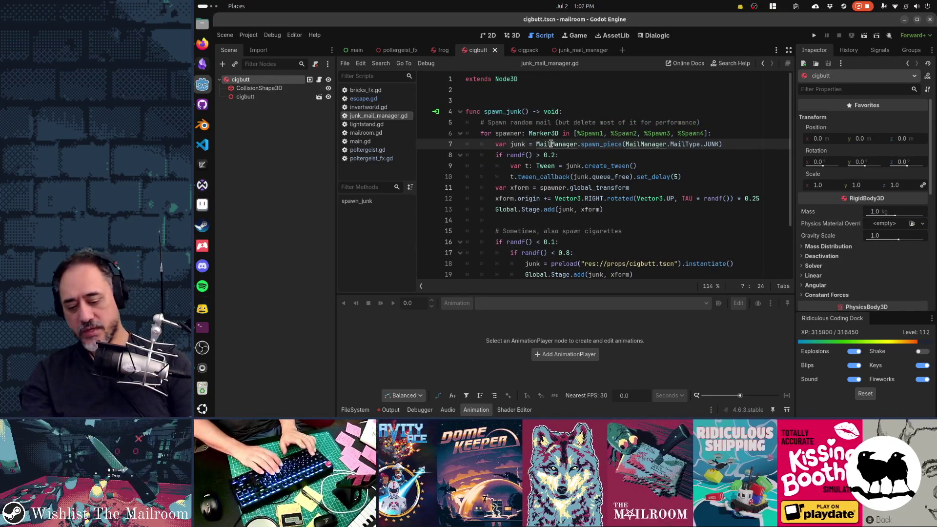
Step: Open the cigpack.tscn scene through Quick Open
{"action": "key", "text": "shift+alt+o"}
{"action": "type", "text": "cigpack"}
{"action": "key", "text": "Down"}
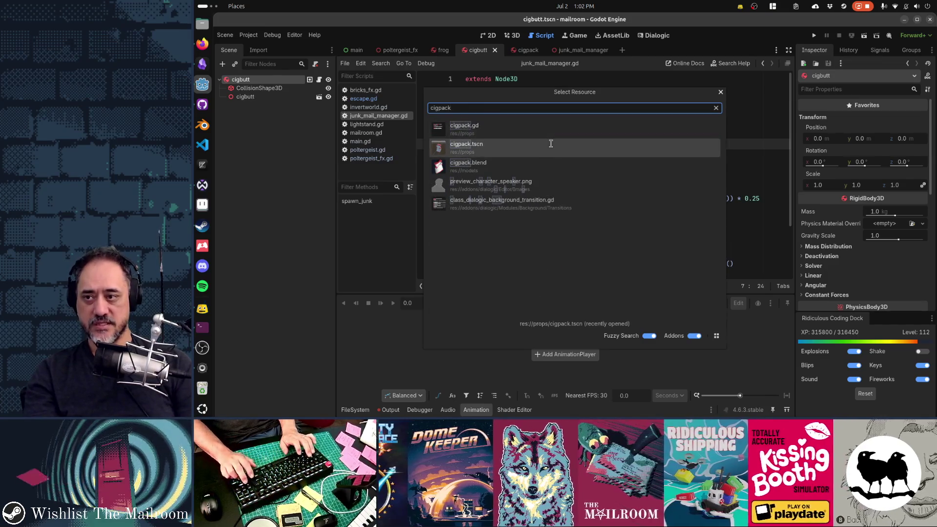
{"action": "key", "text": "Return"}
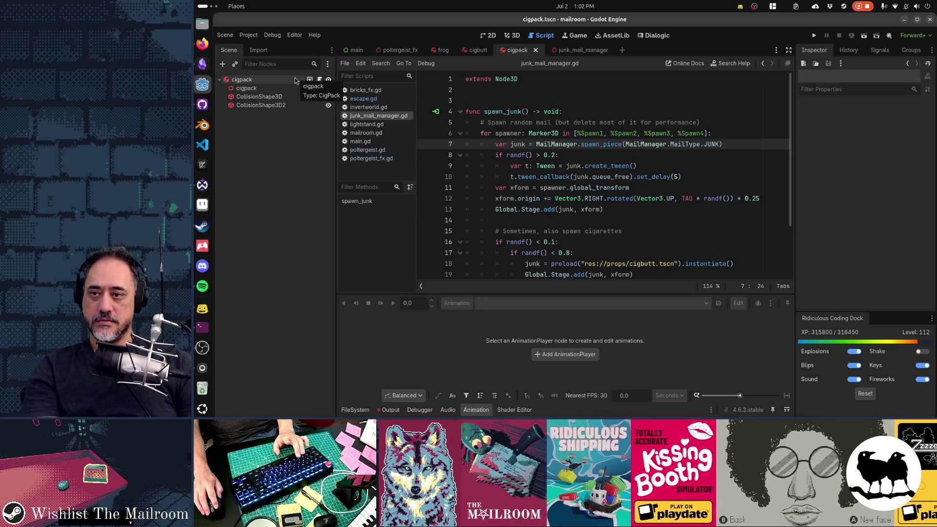
Step: Compare the cigpack.gd script against cigbutt.gd to confirm they match
{"action": "left_click", "coordinate": [319, 80]}
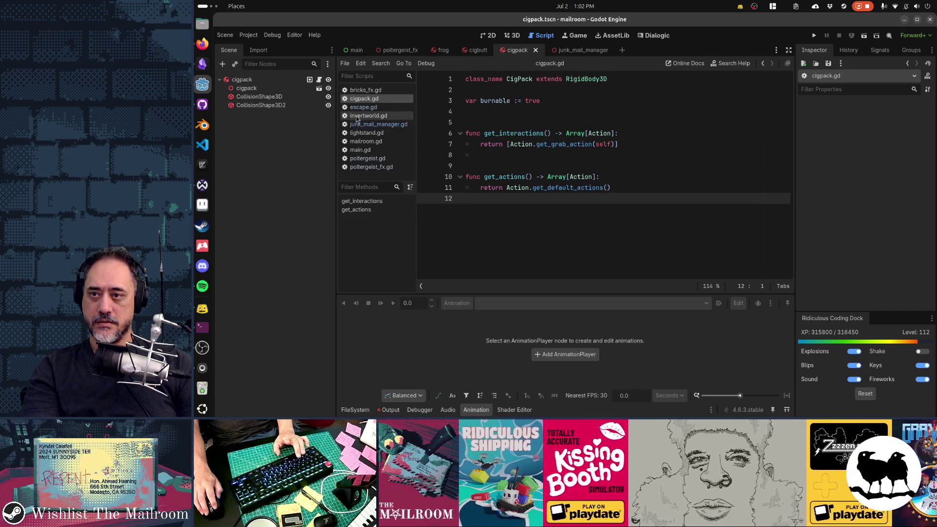
{"action": "left_click", "coordinate": [476, 50]}
{"action": "left_click", "coordinate": [319, 80]}
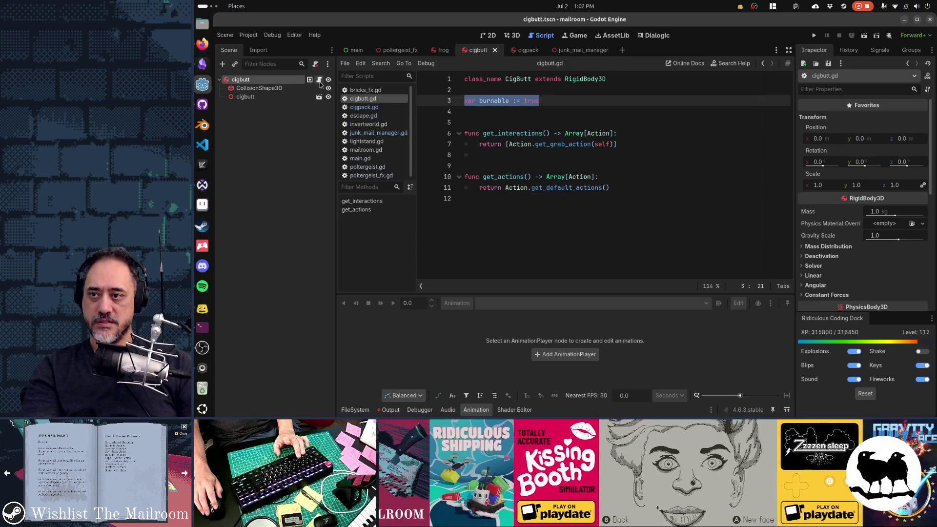
{"action": "left_click", "coordinate": [550, 133]}
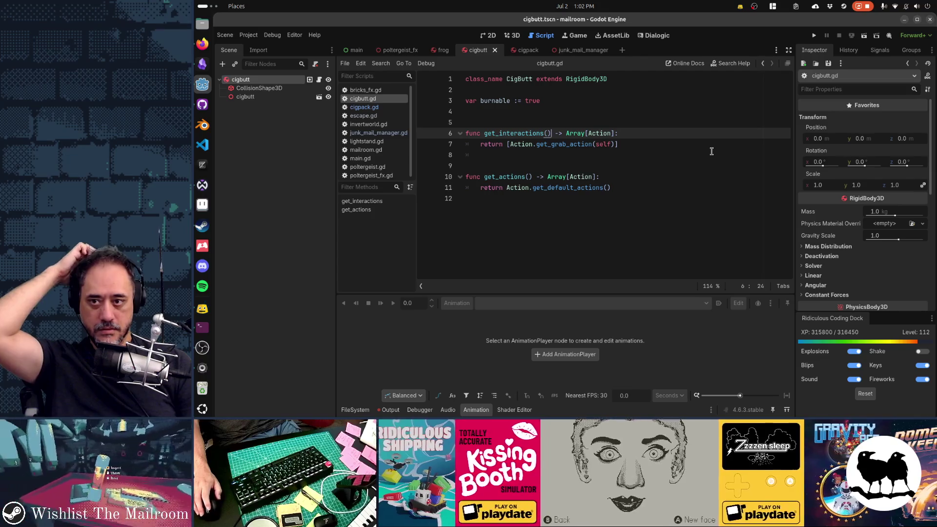
{"action": "left_click", "coordinate": [363, 108]}
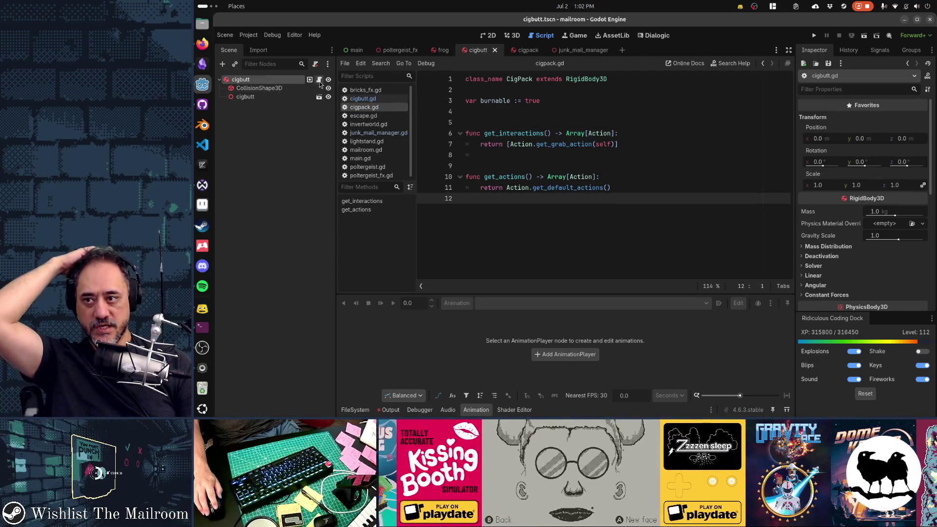
{"action": "left_click", "coordinate": [363, 98]}
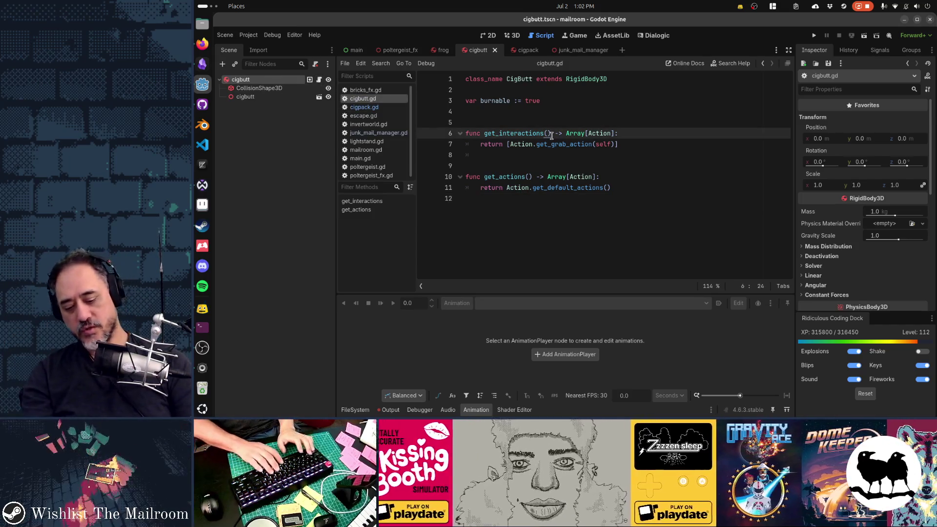
{"action": "key", "text": "alt+shift+o"}
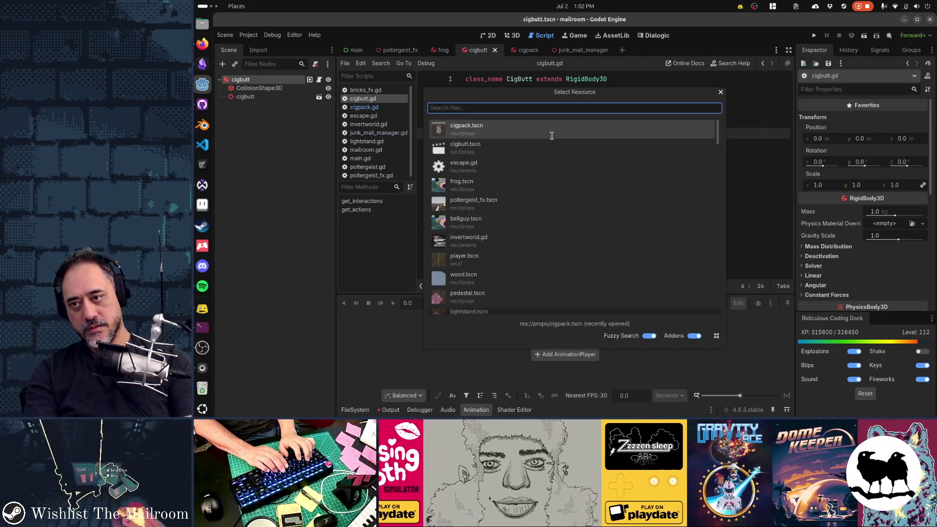
Step: Open elevatorspelltutorial.gd and locate the CigButt check around line 20
{"action": "type", "text": "elevatorspell"}
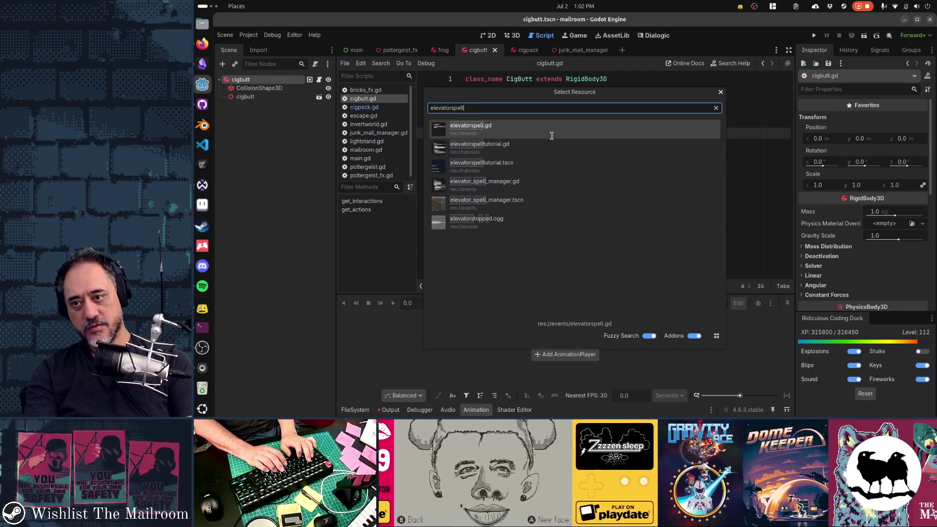
{"action": "type", "text": "tutorial"}
{"action": "key", "text": "Return"}
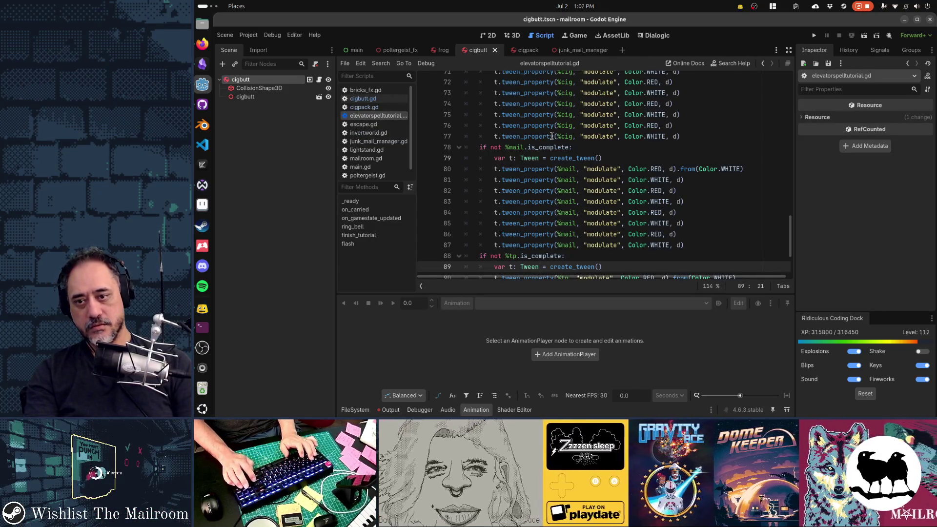
{"action": "key", "text": "ctrl+Home"}
{"action": "key", "text": "Down"}
{"action": "key", "text": "Down"}
{"action": "key", "text": "Down"}
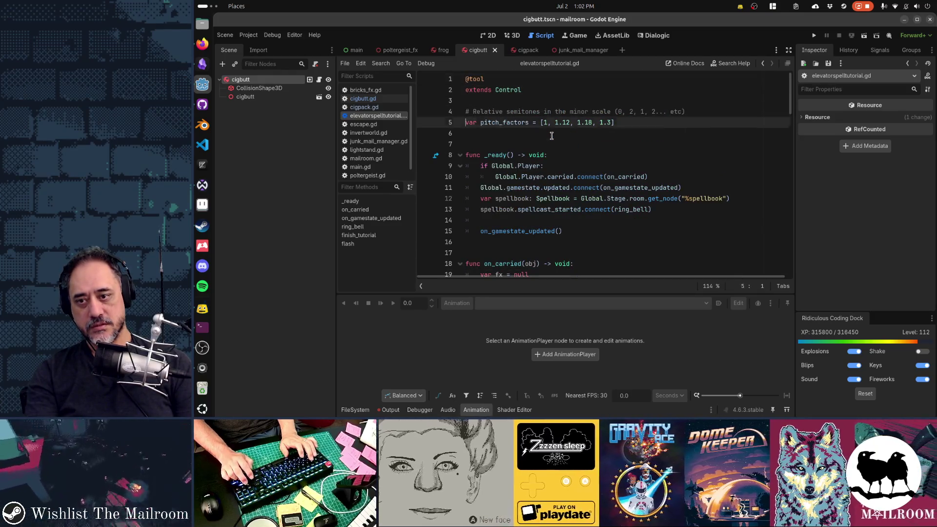
{"action": "key", "text": "Down"}
{"action": "key", "text": "Down"}
{"action": "key", "text": "Down"}
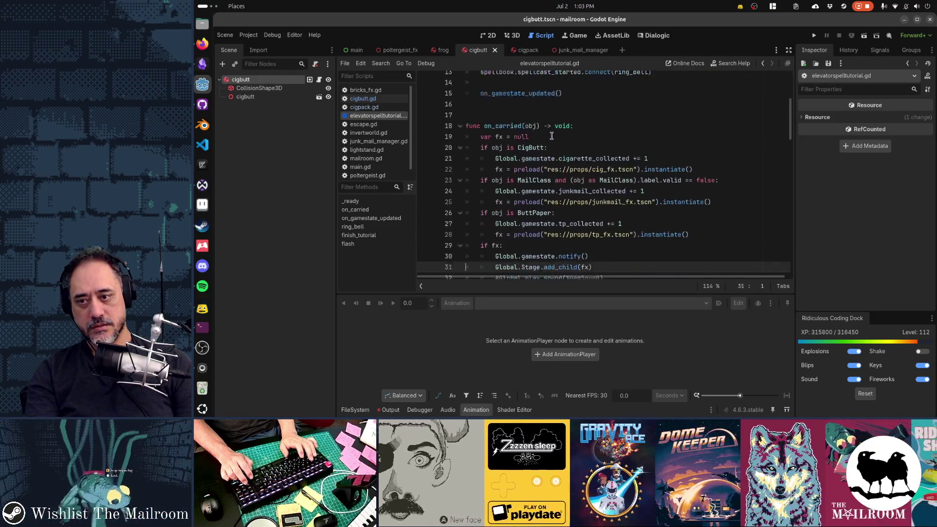
{"action": "key", "text": "Up"}
{"action": "key", "text": "Up"}
{"action": "key", "text": "Up"}
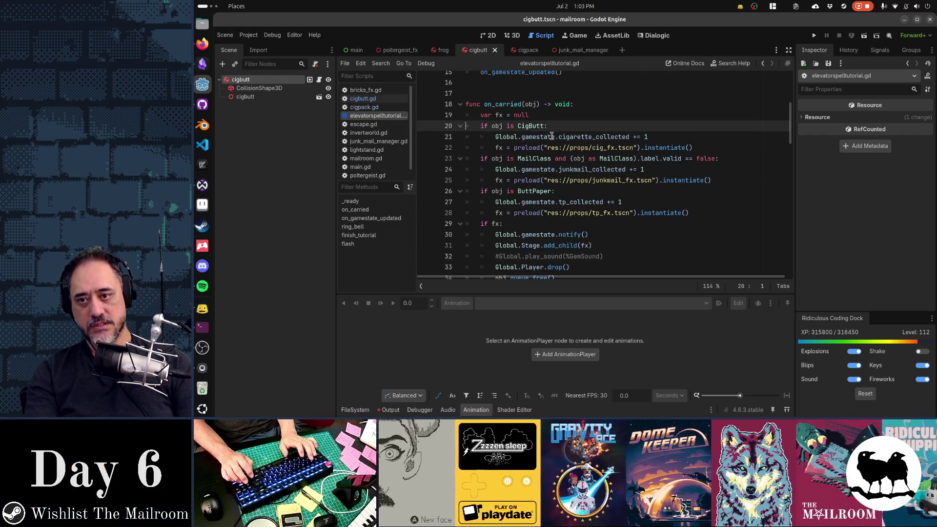
{"action": "key", "text": "shift+Down"}
{"action": "key", "text": "shift+Down"}
{"action": "key", "text": "shift+Down"}
Step: Change line 20 to 'if obj is CigButt or obj is CigPack:' and save
{"action": "key", "text": "Up"}
{"action": "key", "text": "Up"}
{"action": "key", "text": "Up"}
{"action": "key", "text": "End"}
{"action": "key", "text": "Left"}
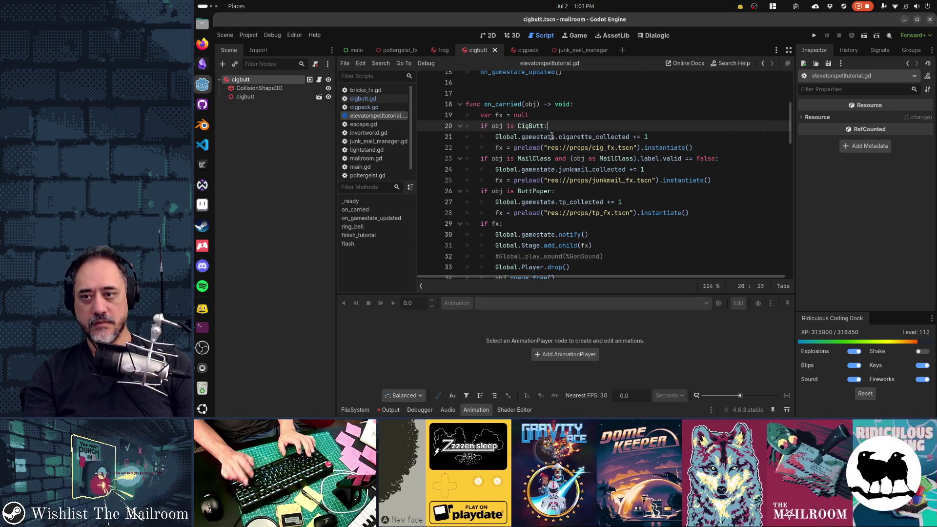
{"action": "type", "text": "or ob"}
{"action": "type", "text": "j is CigPack"}
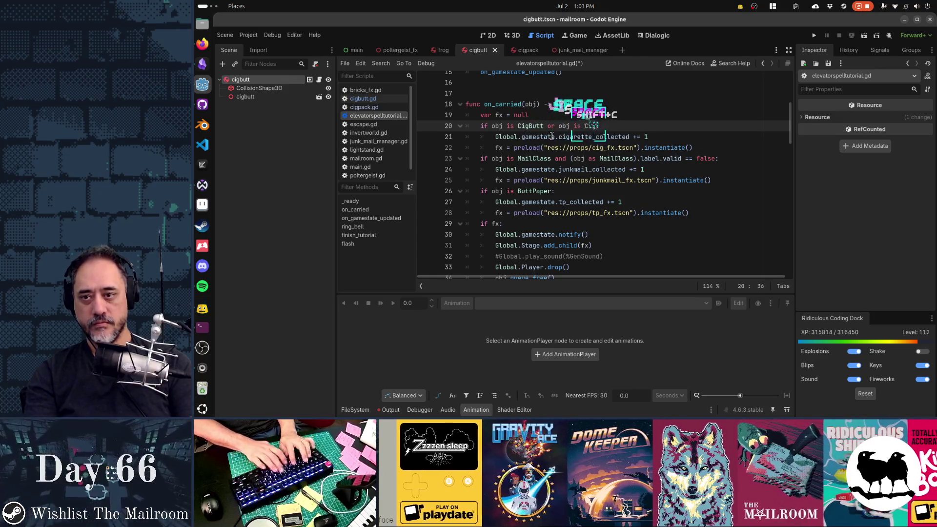
{"action": "key", "text": "Home"}
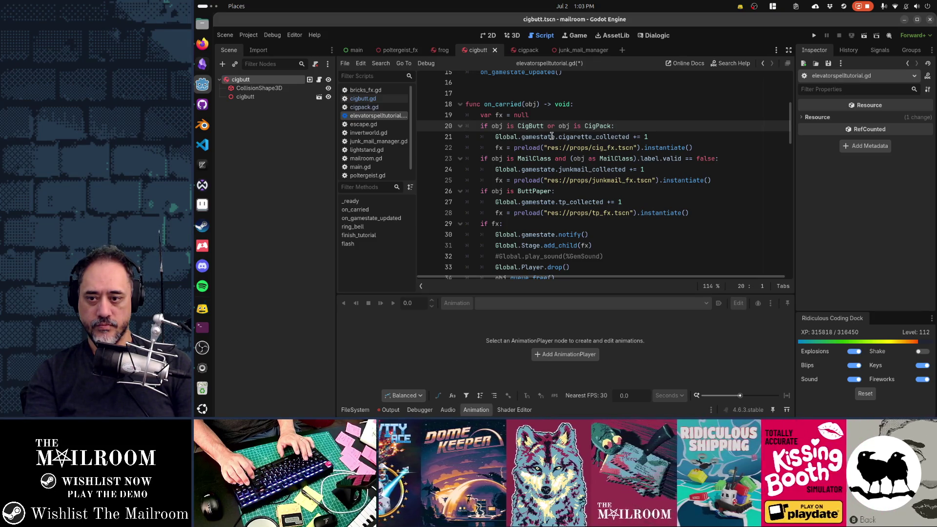
{"action": "key", "text": "Down"}
{"action": "key", "text": "Down"}
{"action": "key", "text": "Down"}
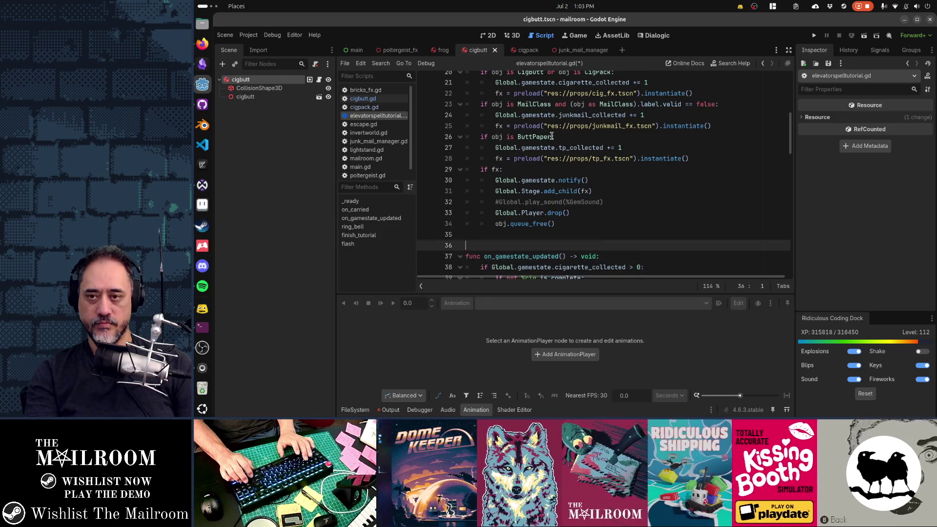
{"action": "key", "text": "Up"}
{"action": "key", "text": "Up"}
{"action": "key", "text": "Up"}
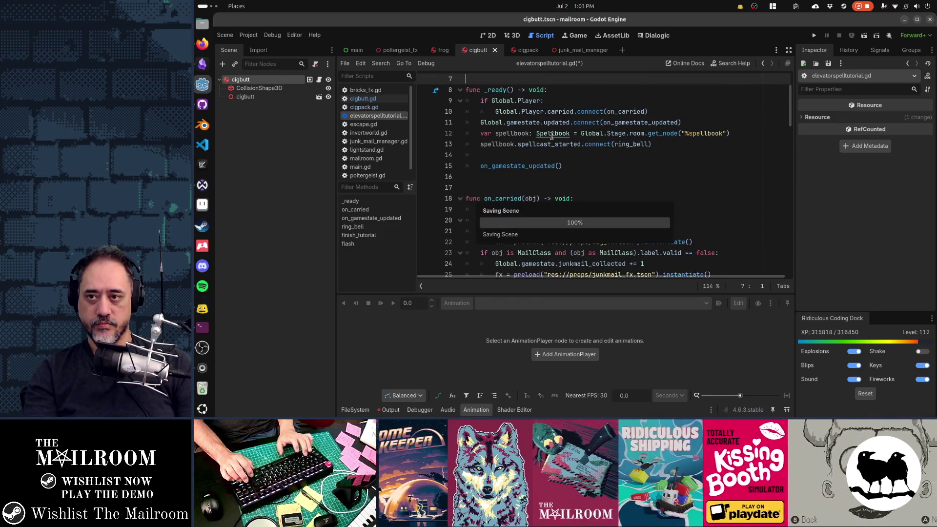
{"action": "key", "text": "ctrl+s"}
{"action": "left_click", "coordinate": [576, 160]}
Step: Run The Mailroom with F5 and dismiss the debug command console
{"action": "key", "text": "F5"}
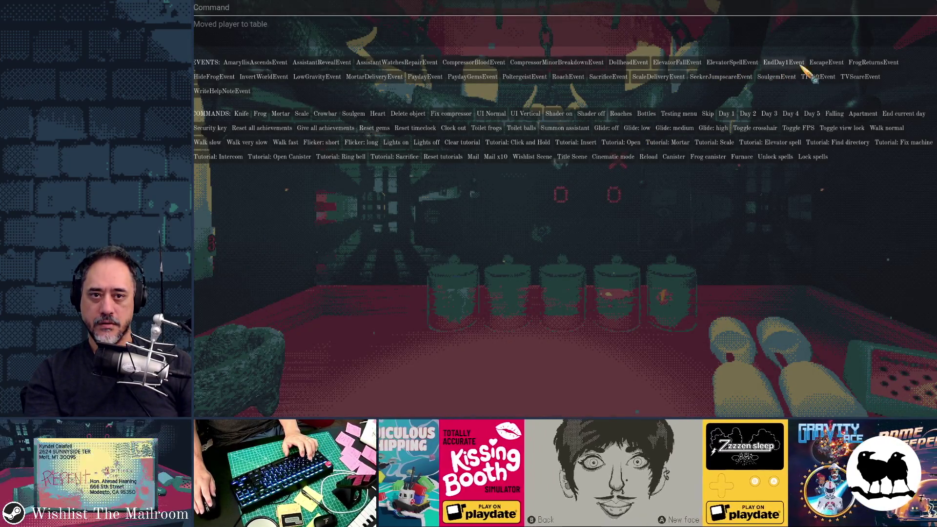
{"action": "key", "text": "grave"}
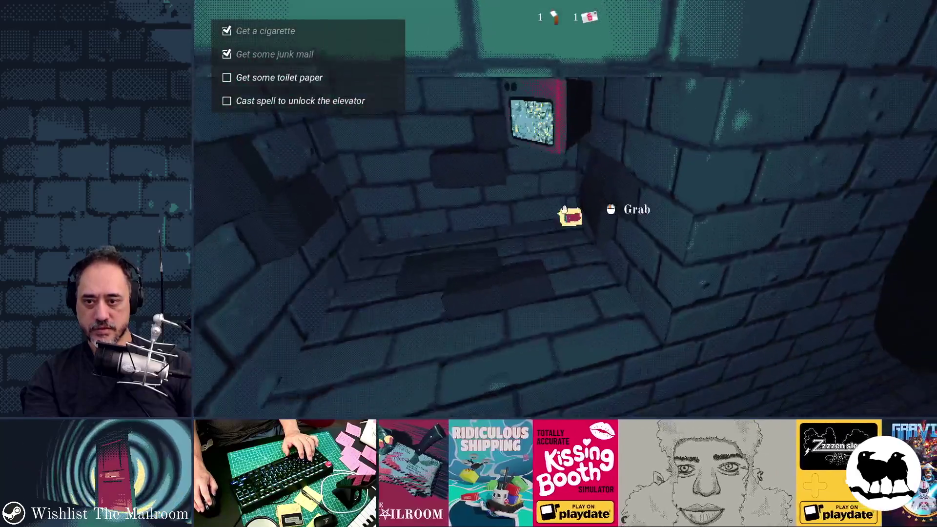
Step: Collect a cigarette, the junk-mail envelope and a floor cigarette, then reveal nearby interactables
{"action": "left_click", "coordinate": [565, 210]}
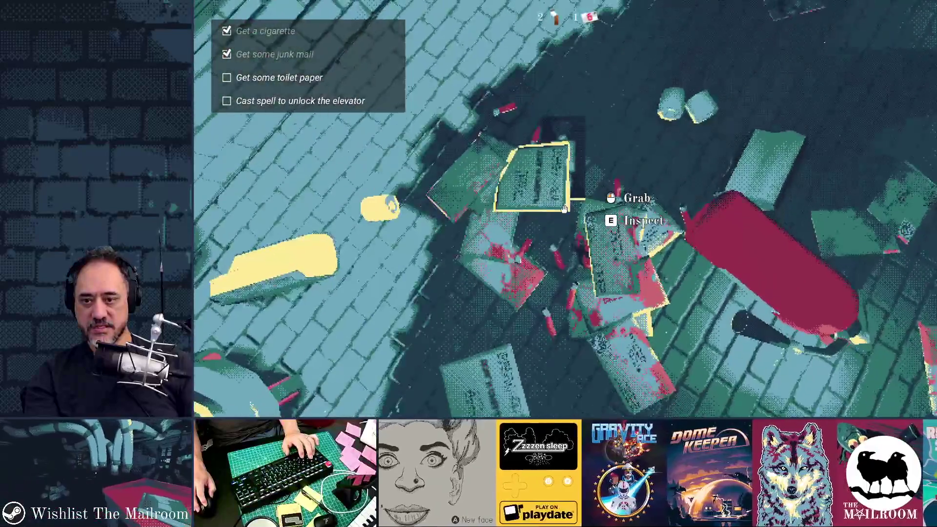
{"action": "left_click", "coordinate": [564, 209]}
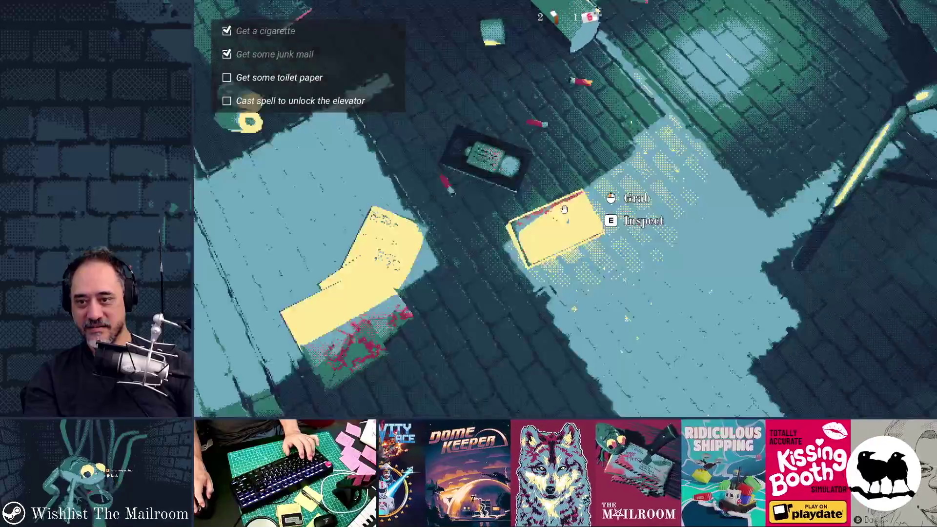
{"action": "left_click", "coordinate": [564, 209]}
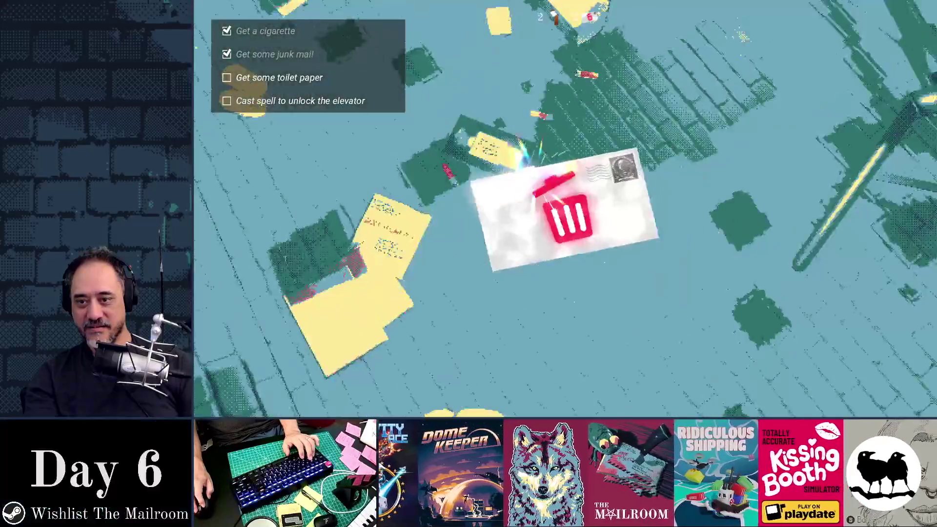
{"action": "left_click", "coordinate": [564, 209]}
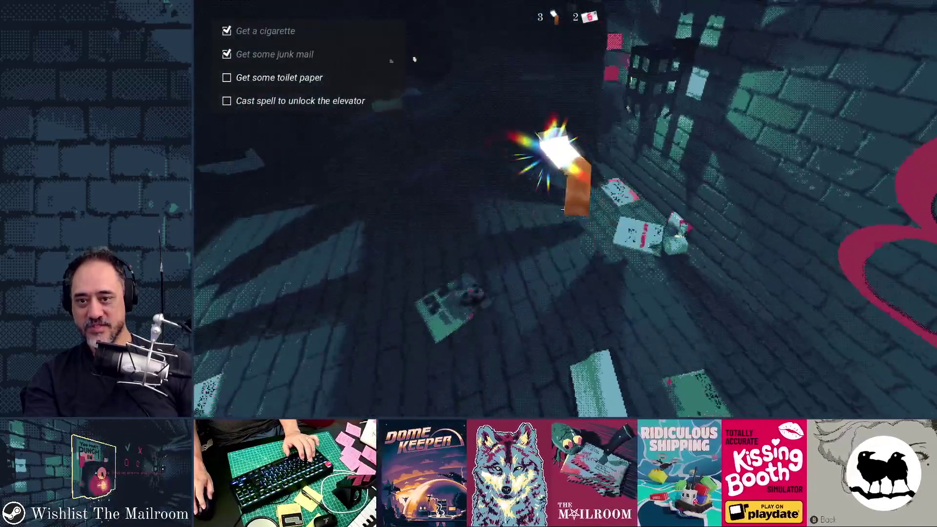
{"action": "mouse_move", "coordinate": [562, 210]}
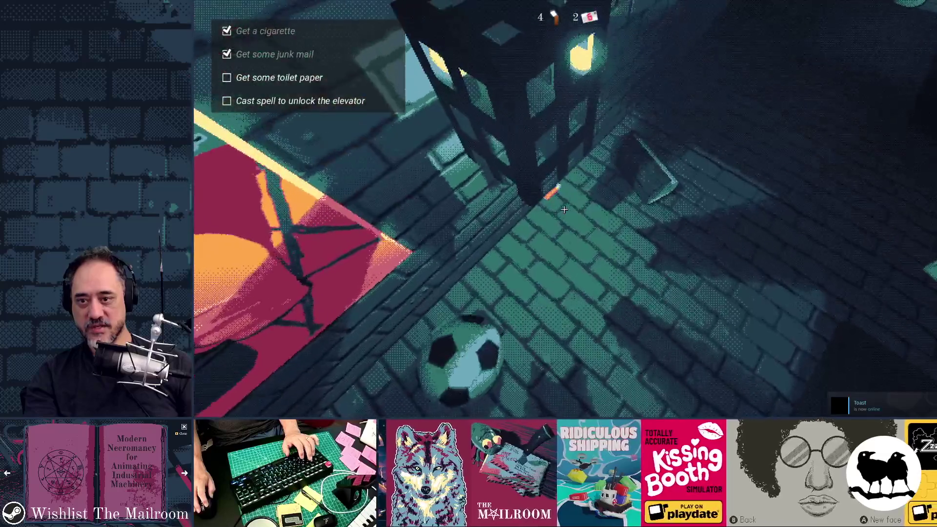
{"action": "left_click", "coordinate": [564, 209]}
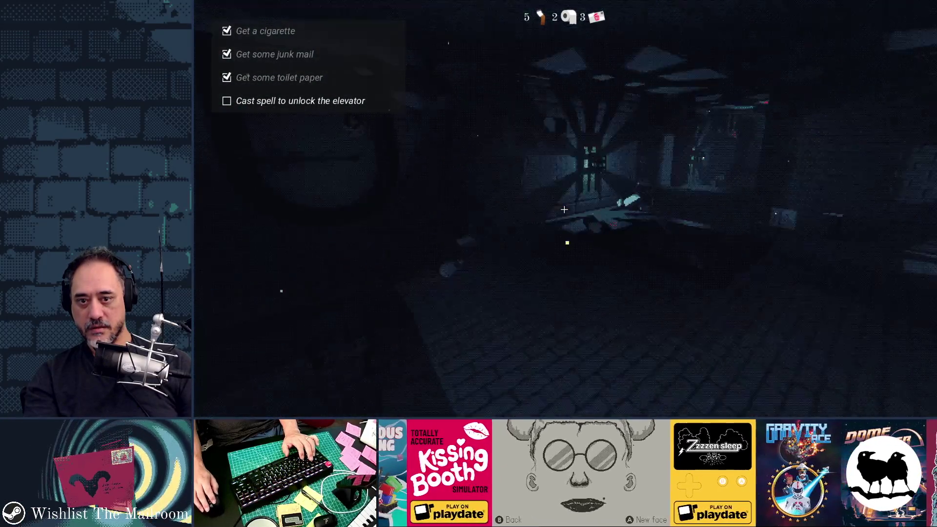
{"action": "right_click", "coordinate": [565, 209]}
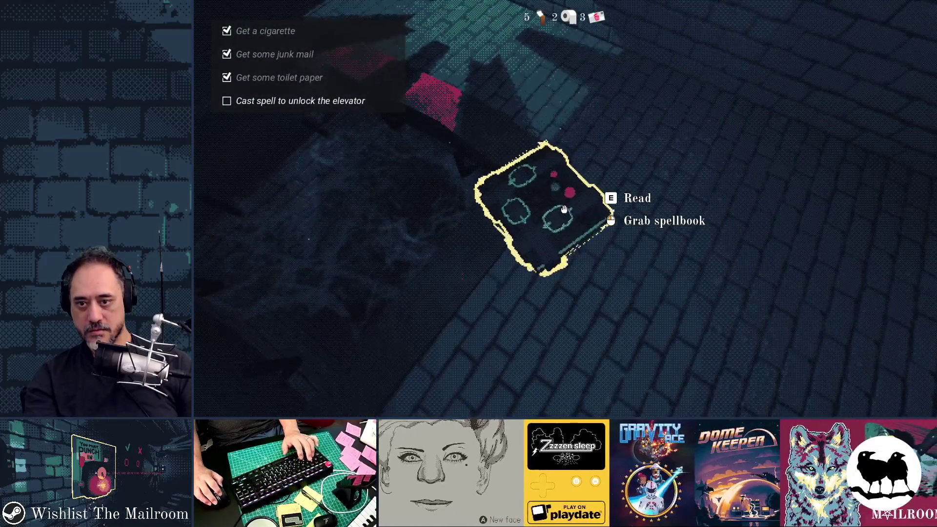
Step: Read the spellbook with E, turn to the Cast spell page and cast it
{"action": "key", "text": "e"}
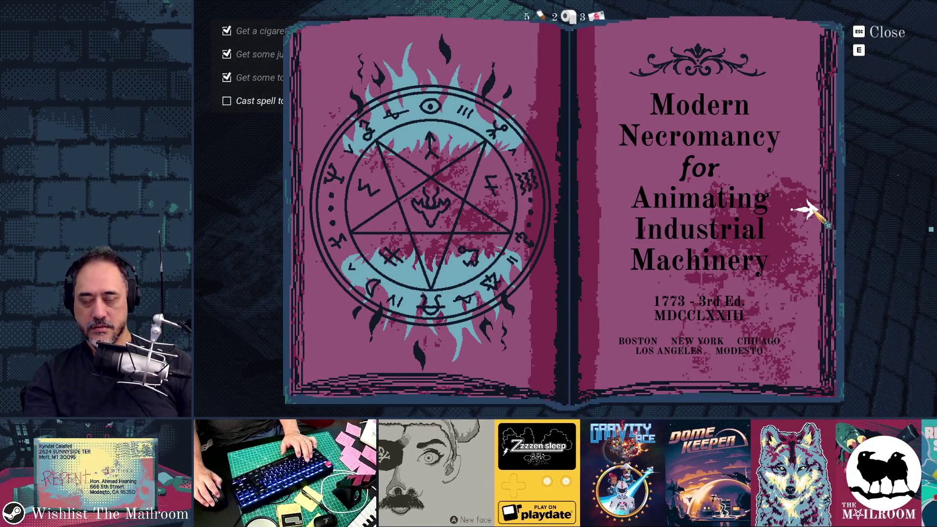
{"action": "left_click", "coordinate": [811, 210]}
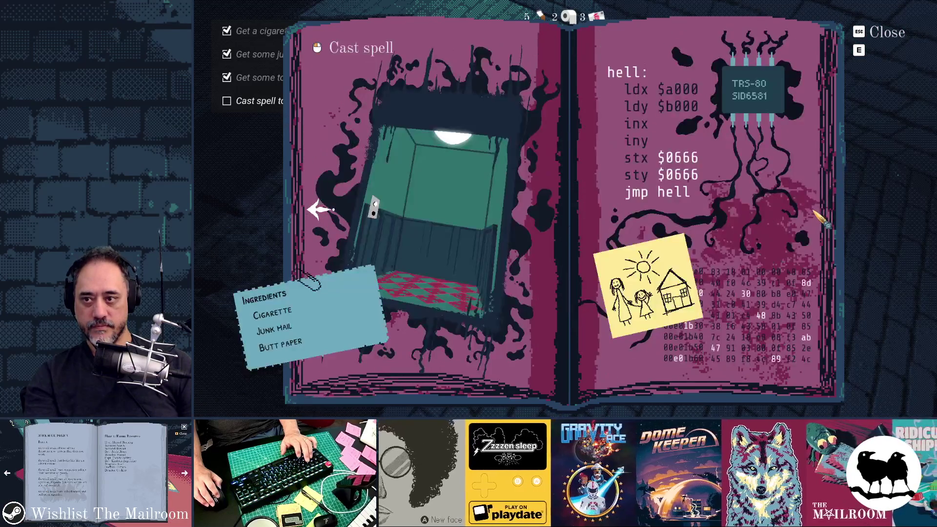
{"action": "left_click", "coordinate": [564, 210]}
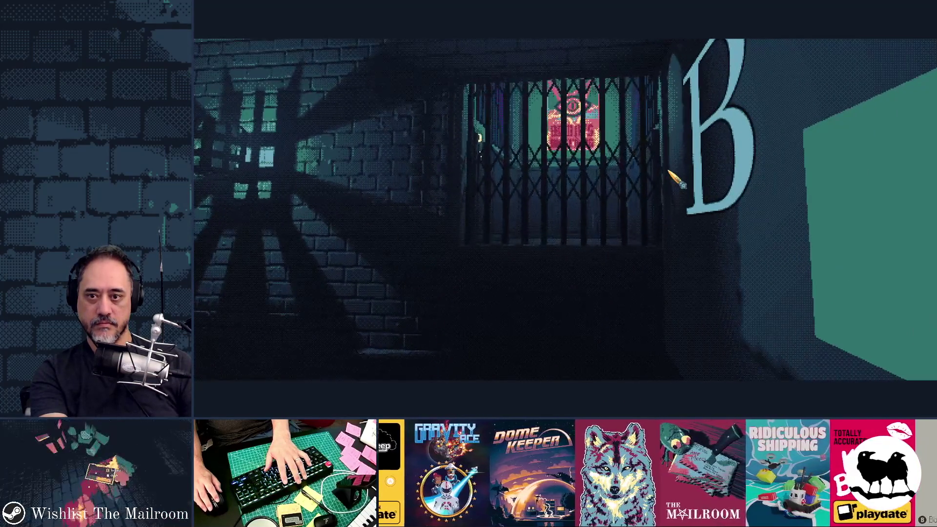
Step: Stop the game with F8, then repeatedly grab and drop the cigarette on the shelf
{"action": "key", "text": "F8"}
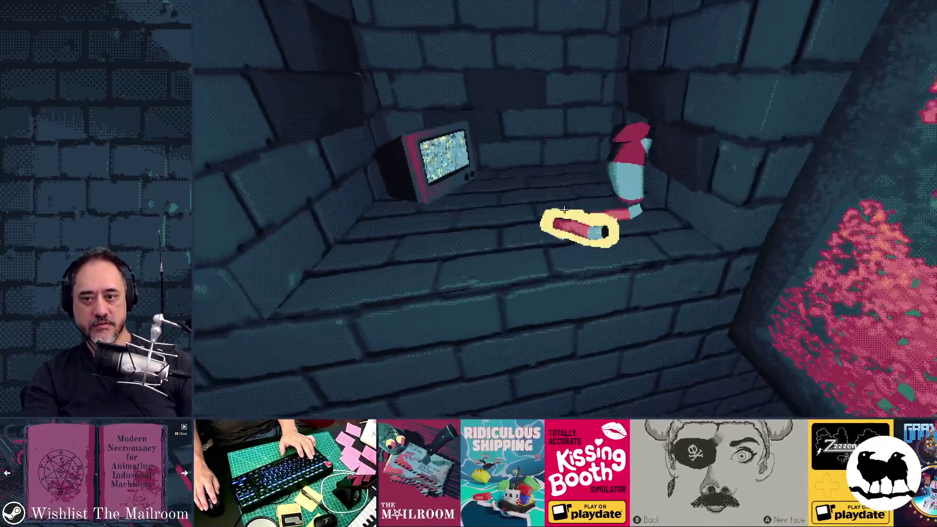
{"action": "left_click", "coordinate": [565, 210]}
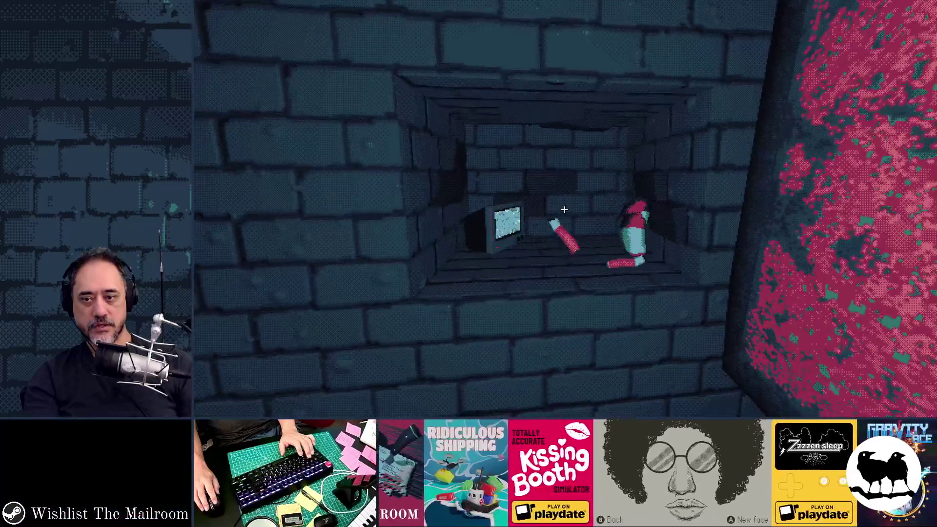
{"action": "left_click", "coordinate": [564, 210]}
{"action": "left_click", "coordinate": [564, 210]}
{"action": "left_click", "coordinate": [564, 209]}
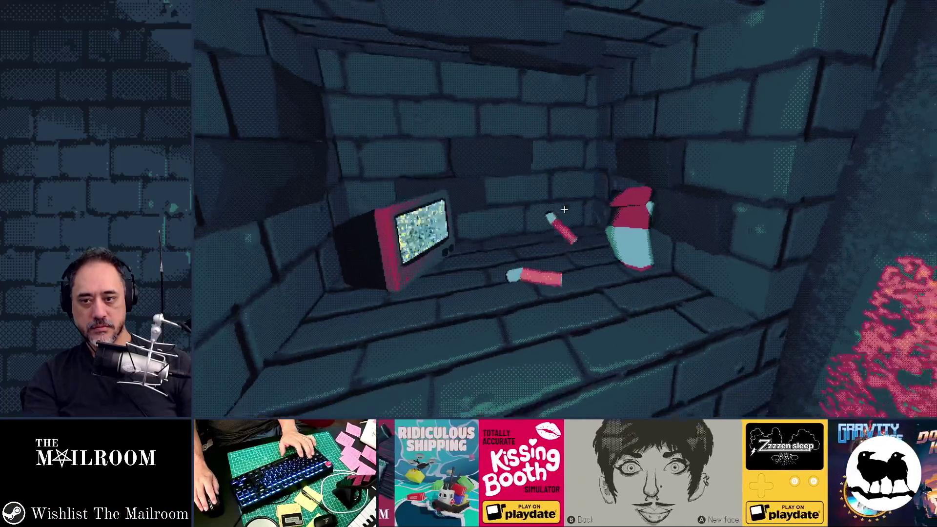
{"action": "left_click", "coordinate": [565, 210]}
{"action": "left_click", "coordinate": [565, 210]}
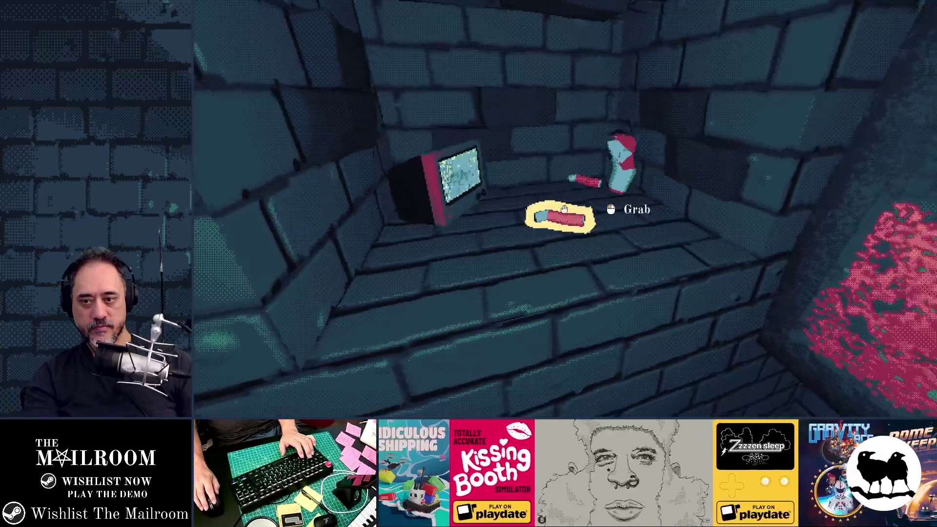
{"action": "left_click", "coordinate": [564, 210]}
{"action": "left_click", "coordinate": [564, 210]}
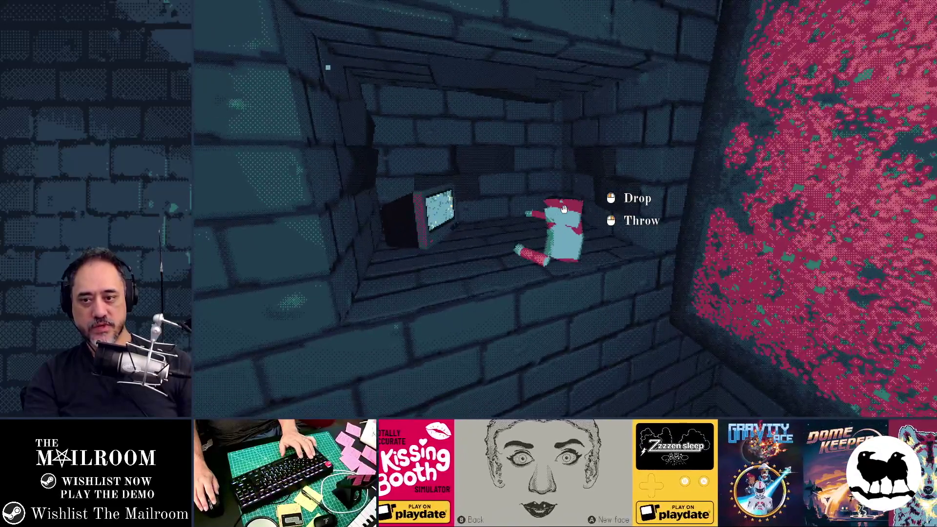
Step: Keep swapping the cigarette butts and pack, dropping them onto the ledge by the TV
{"action": "left_click", "coordinate": [565, 210]}
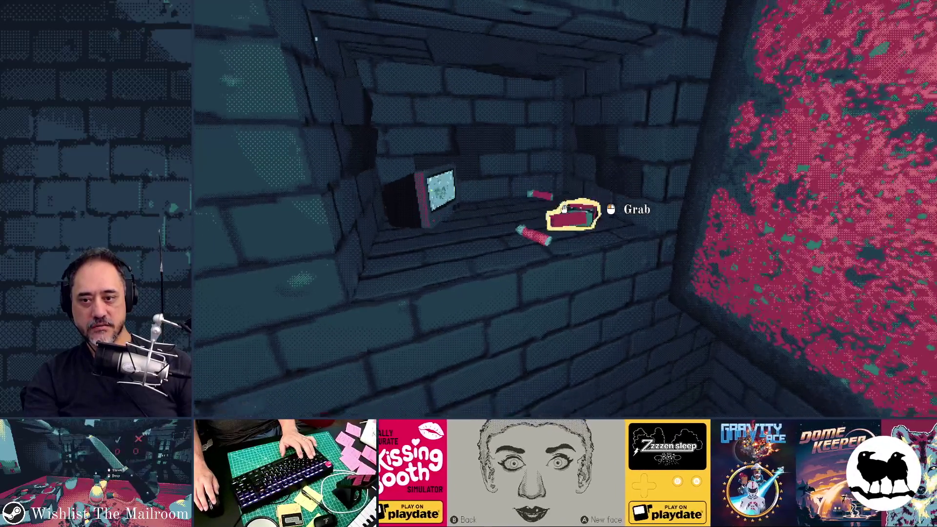
{"action": "left_click", "coordinate": [564, 210]}
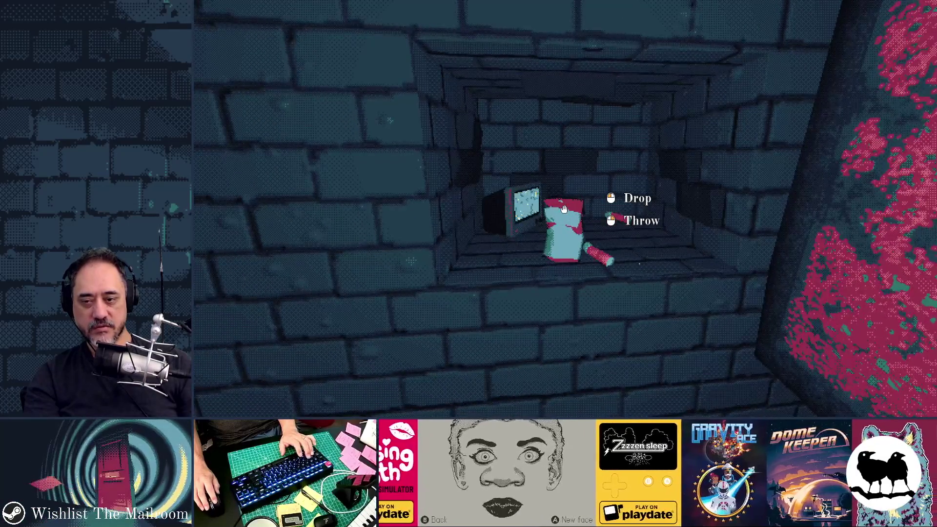
{"action": "left_click", "coordinate": [565, 210]}
{"action": "left_click", "coordinate": [564, 210]}
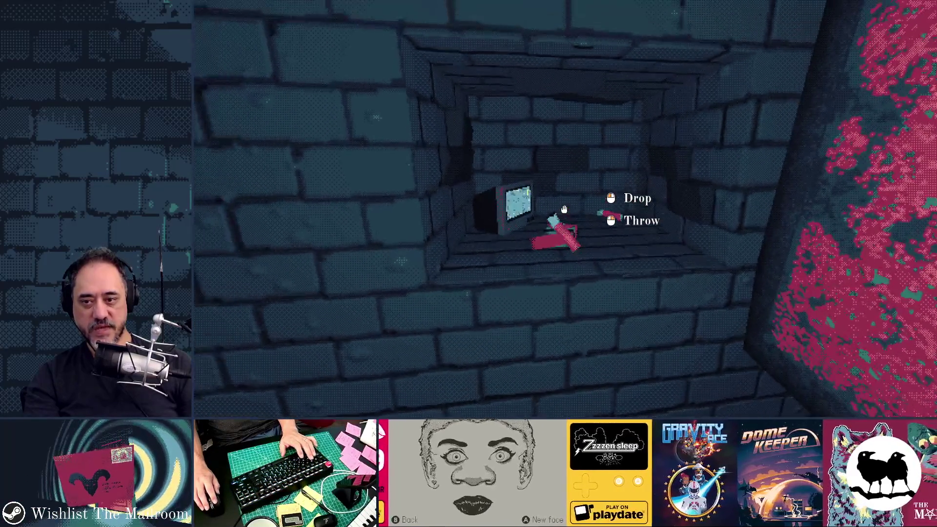
{"action": "left_click", "coordinate": [565, 210]}
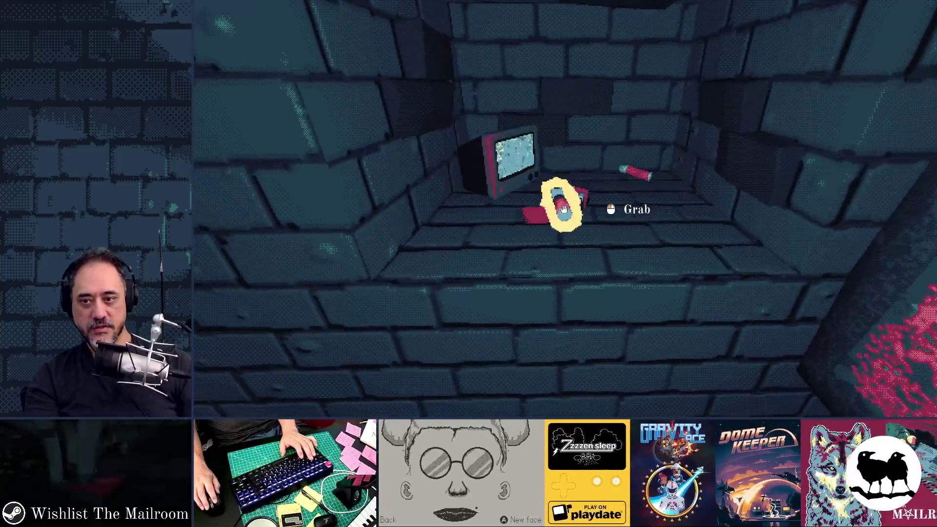
{"action": "left_click", "coordinate": [564, 210]}
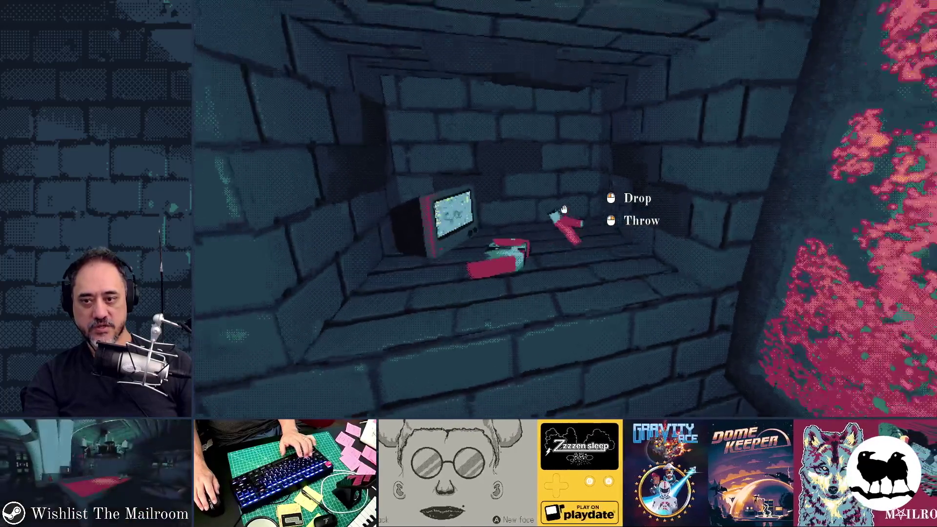
{"action": "left_click", "coordinate": [564, 210]}
{"action": "left_click", "coordinate": [564, 210]}
{"action": "left_click", "coordinate": [565, 210]}
{"action": "left_click", "coordinate": [564, 210]}
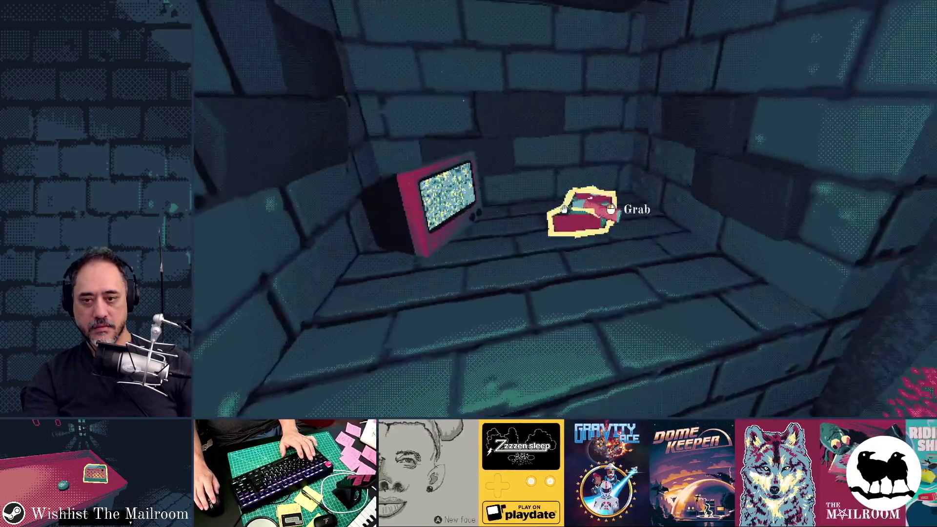
{"action": "left_click", "coordinate": [565, 210]}
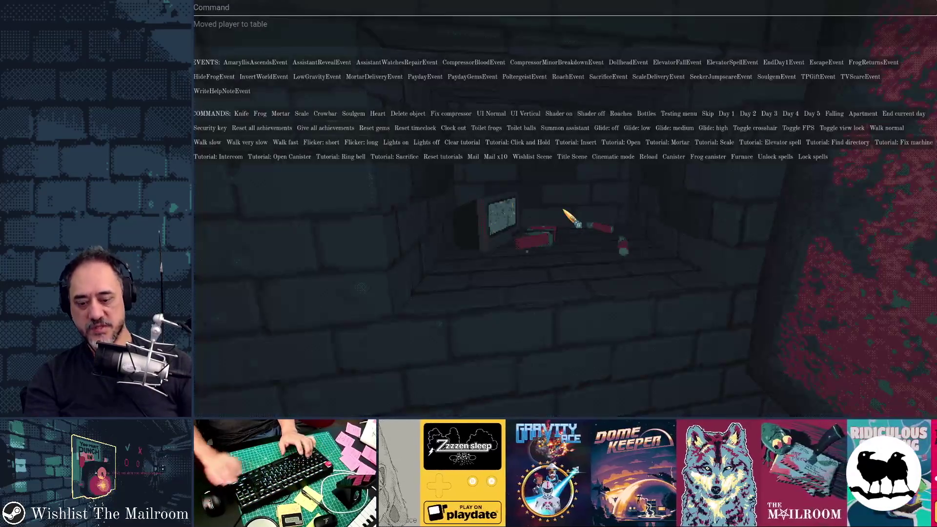
Step: Enter 'a fw' in the command console, walk to the TV, and drop and regrab the frog
{"action": "type", "text": "a fw"}
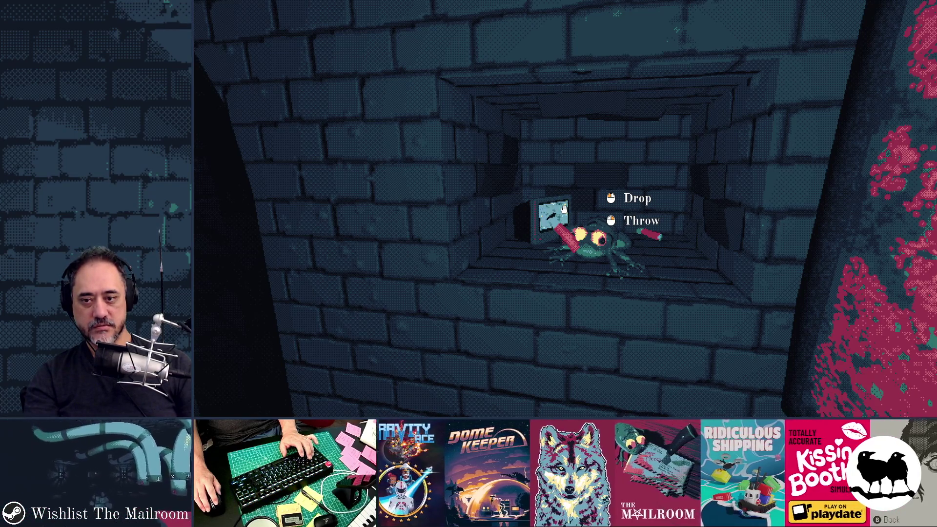
{"action": "key", "text": "d"}
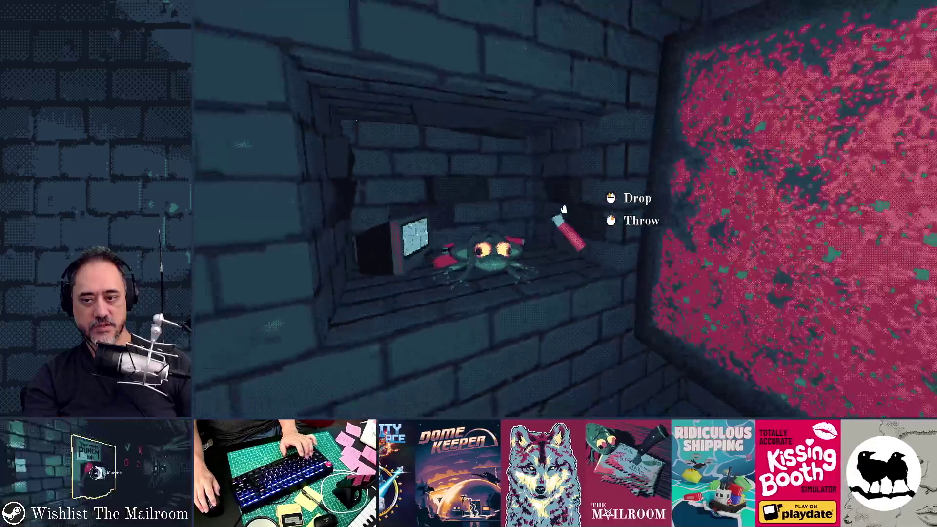
{"action": "key", "text": "w"}
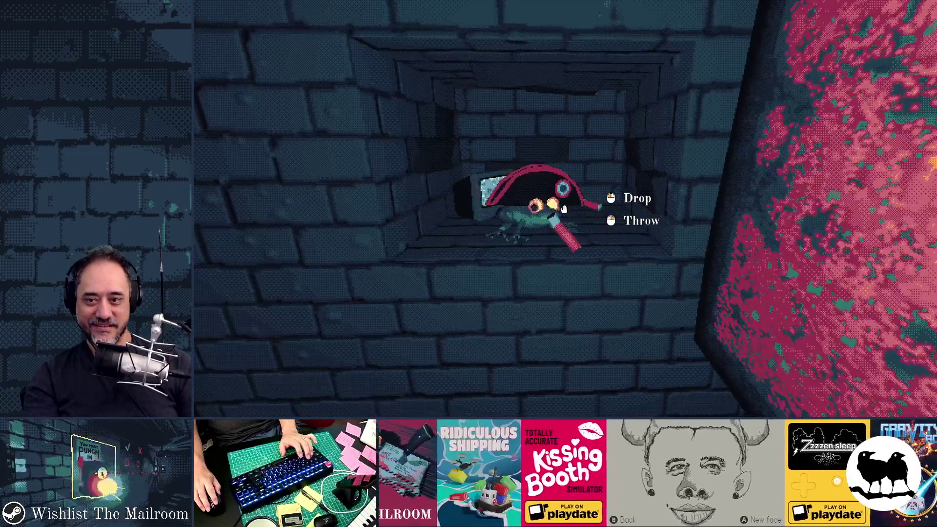
{"action": "left_click", "coordinate": [564, 209]}
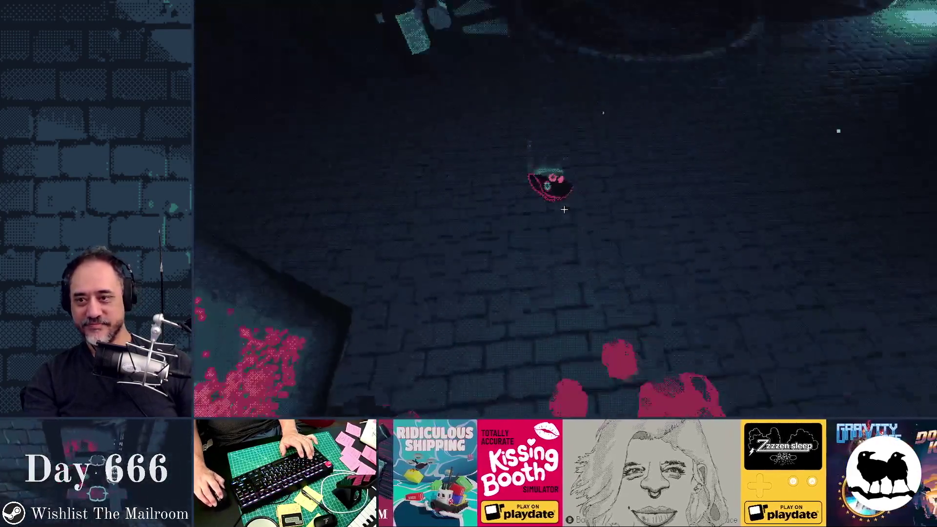
{"action": "left_click", "coordinate": [564, 209]}
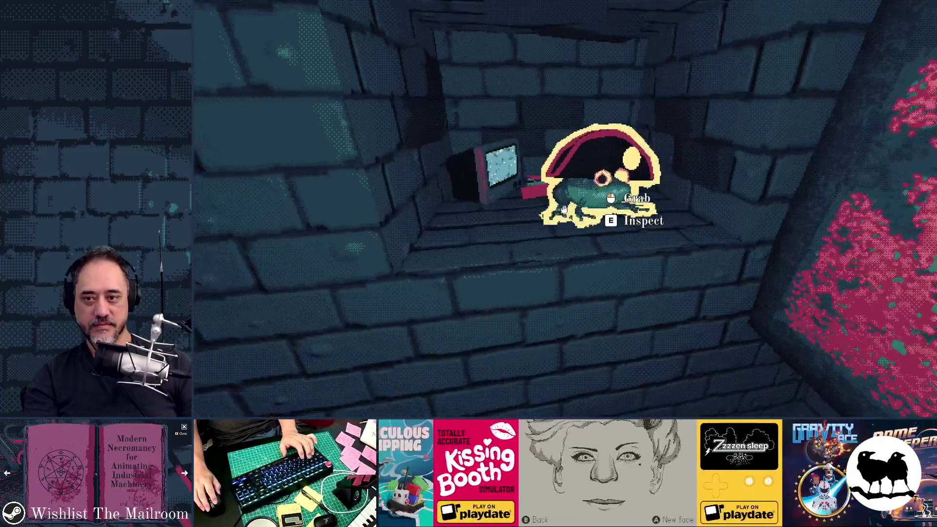
{"action": "left_click", "coordinate": [565, 209]}
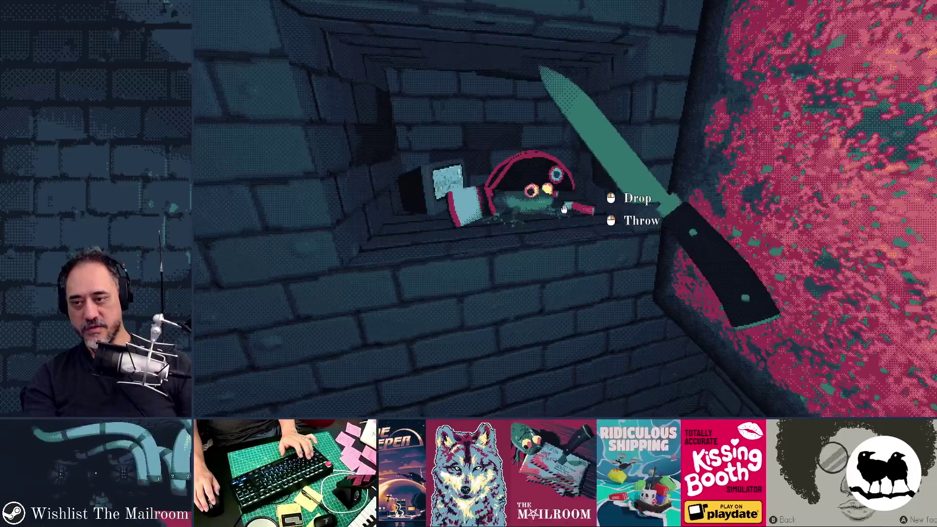
Step: Drop the knife onto the ledge, pick it back up, and let go again
{"action": "right_click", "coordinate": [564, 208]}
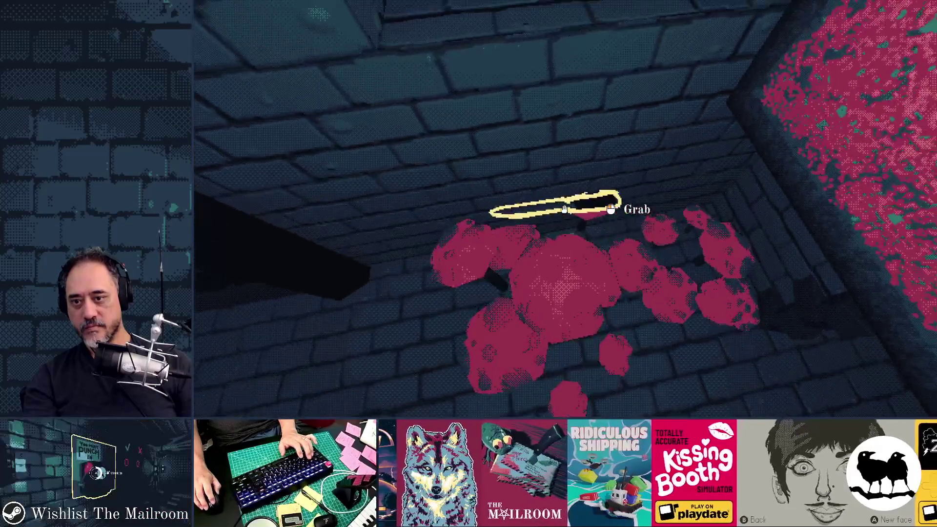
{"action": "left_click", "coordinate": [564, 209]}
{"action": "right_click", "coordinate": [564, 209]}
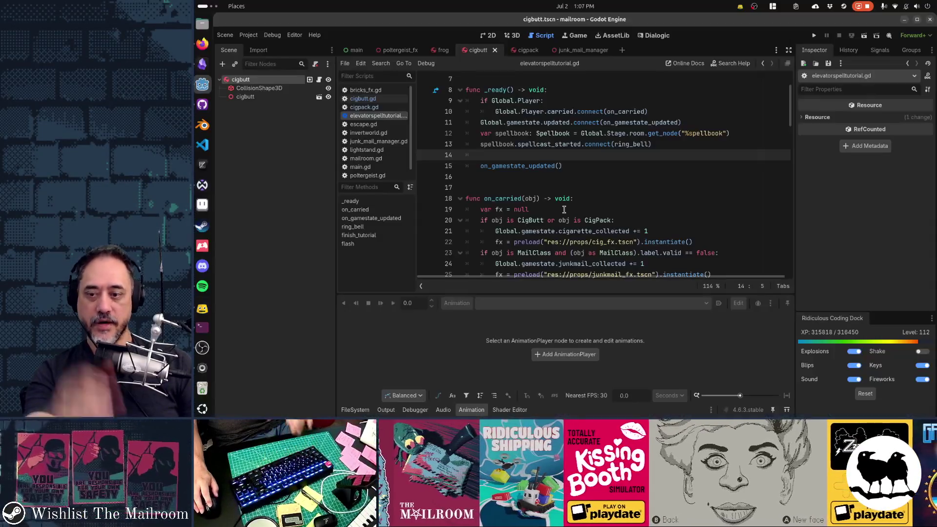
Step: Stop the running game with F8 and bring GitHub Desktop to the front
{"action": "key", "text": "F8"}
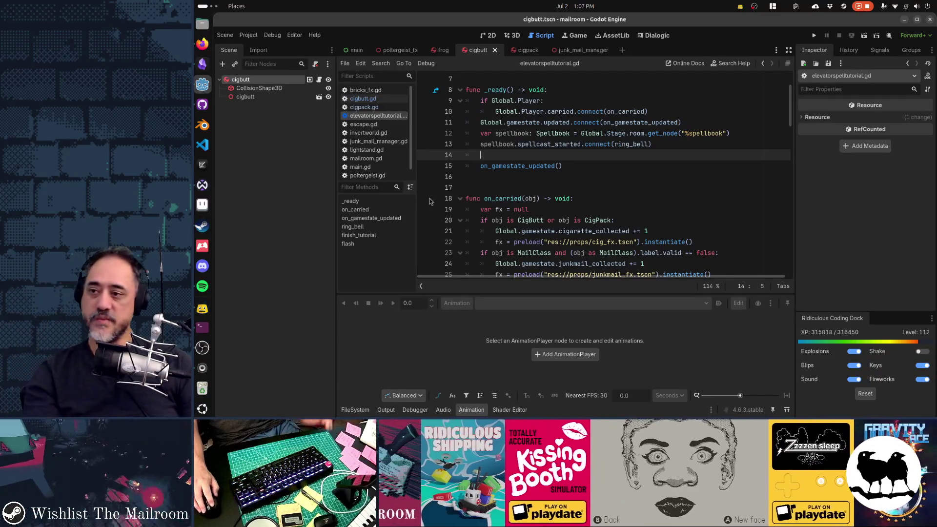
{"action": "left_click", "coordinate": [202, 104]}
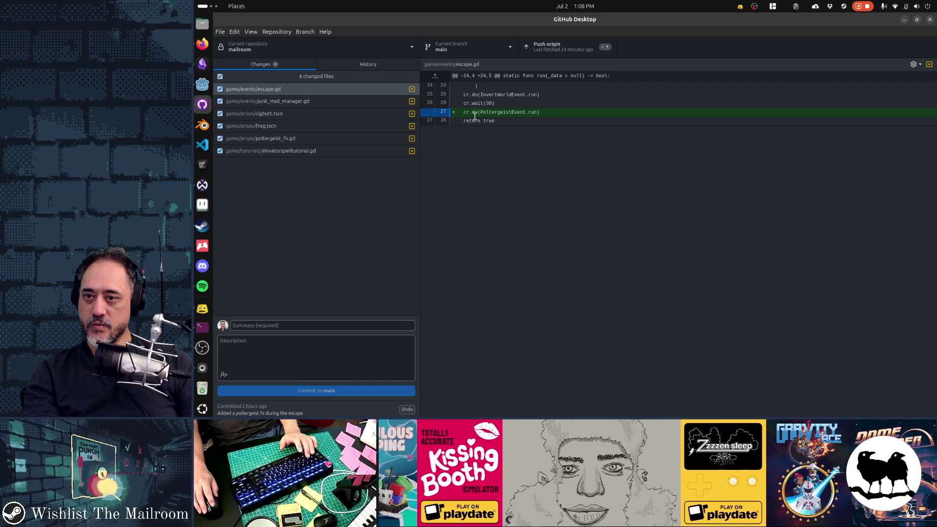
Step: Review the junk_mail_manager.gd, poltergeist_fx.gd and elevatorspelltutorial.gd diffs, then discard the frog.tscn changes
{"action": "left_click", "coordinate": [326, 103]}
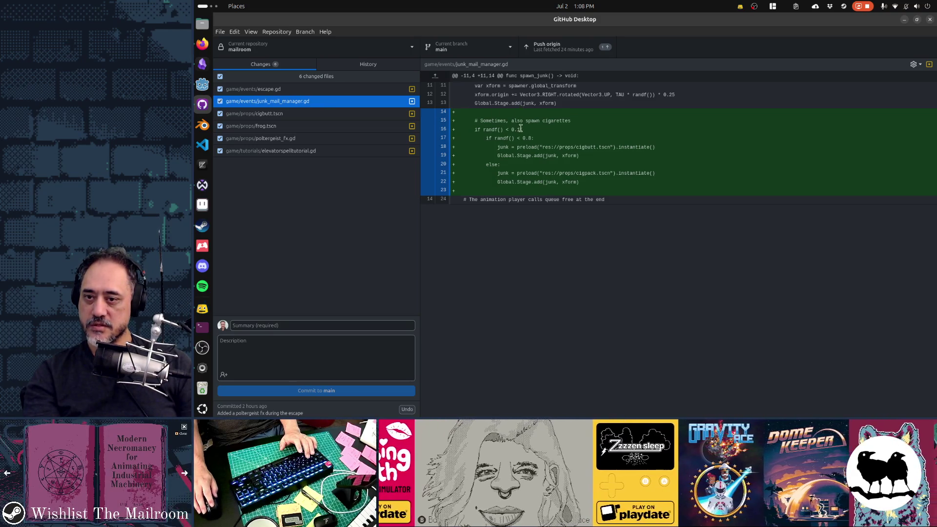
{"action": "left_click", "coordinate": [289, 140]}
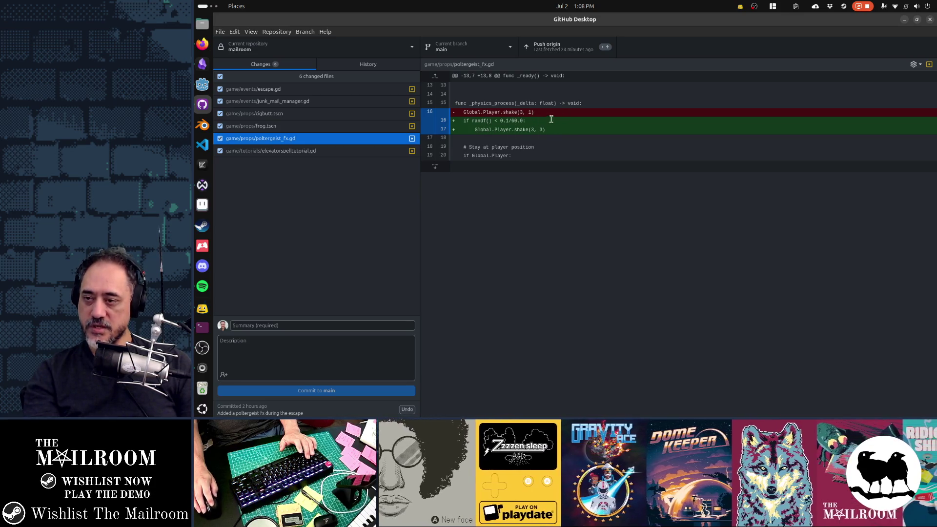
{"action": "left_click", "coordinate": [286, 151]}
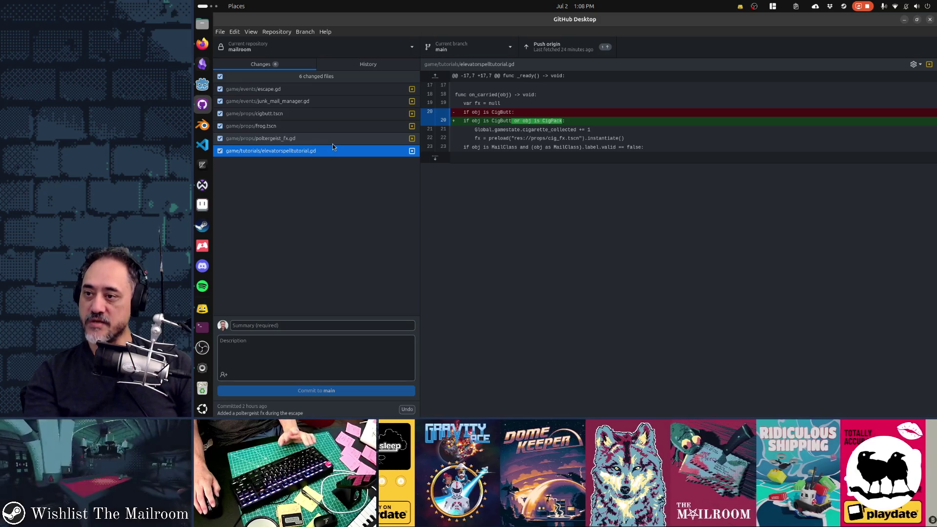
{"action": "left_click", "coordinate": [291, 126]}
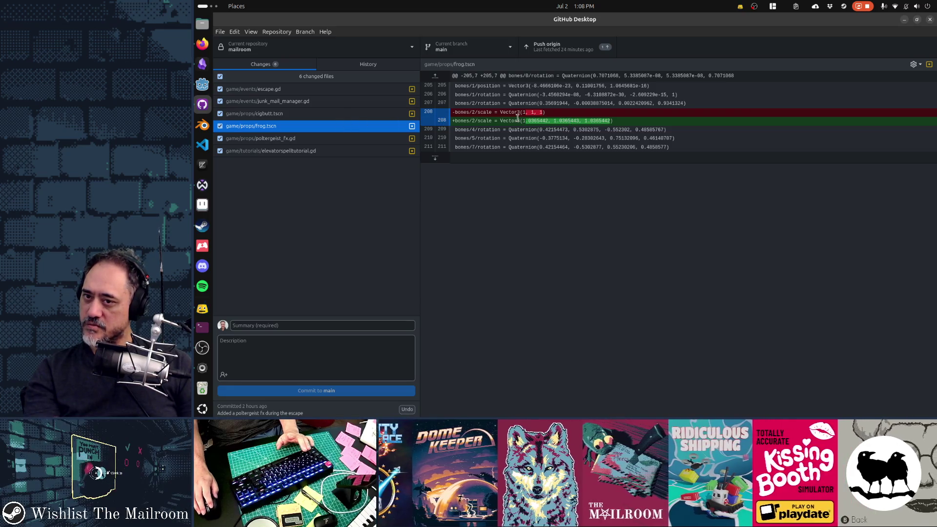
{"action": "right_click", "coordinate": [327, 129]}
{"action": "left_click", "coordinate": [341, 134]}
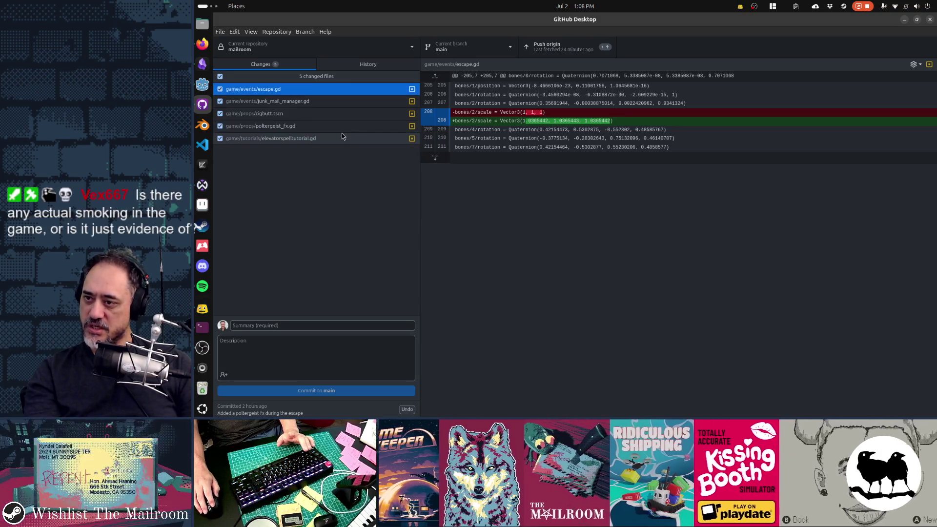
Step: Check the cigbutt.tscn and escape.gd diffs, then amend them into the latest commit
{"action": "left_click", "coordinate": [312, 113]}
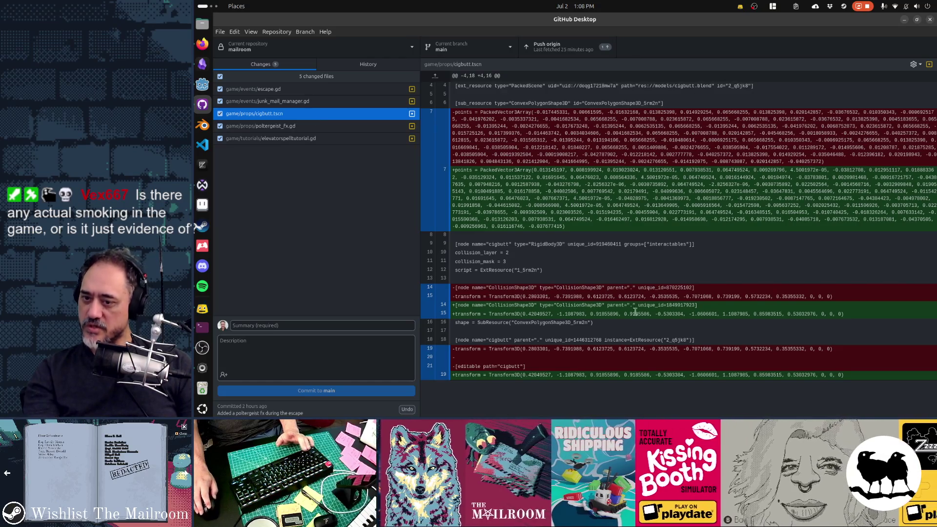
{"action": "left_click", "coordinate": [280, 102]}
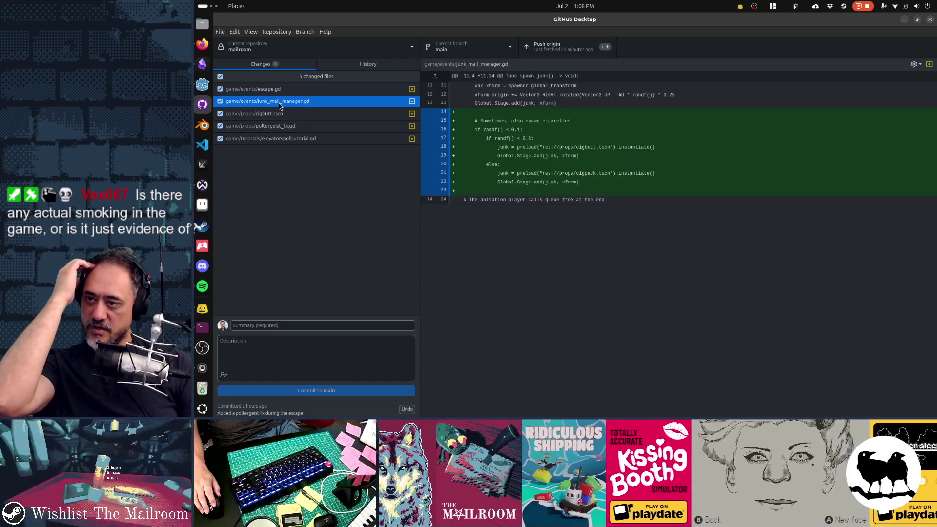
{"action": "left_click", "coordinate": [273, 89]}
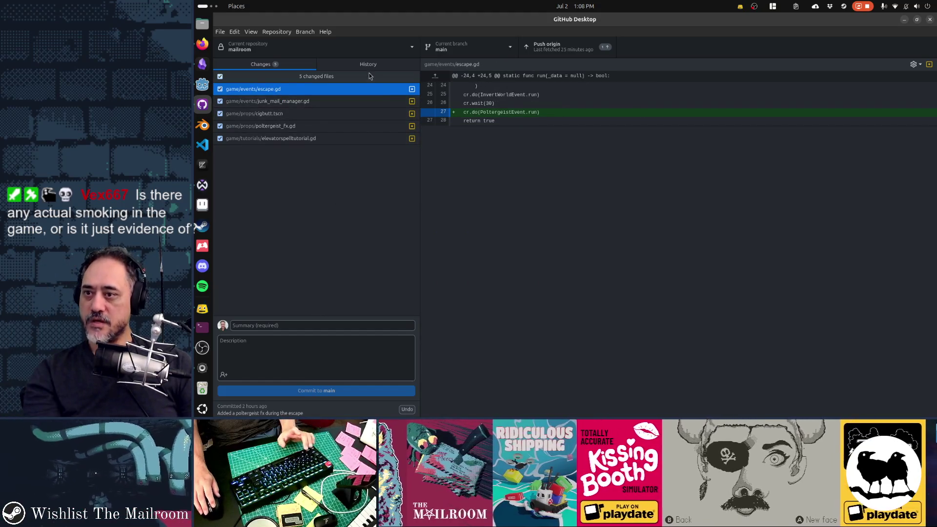
{"action": "left_click", "coordinate": [368, 64]}
{"action": "right_click", "coordinate": [334, 94]}
{"action": "left_click", "coordinate": [344, 102]}
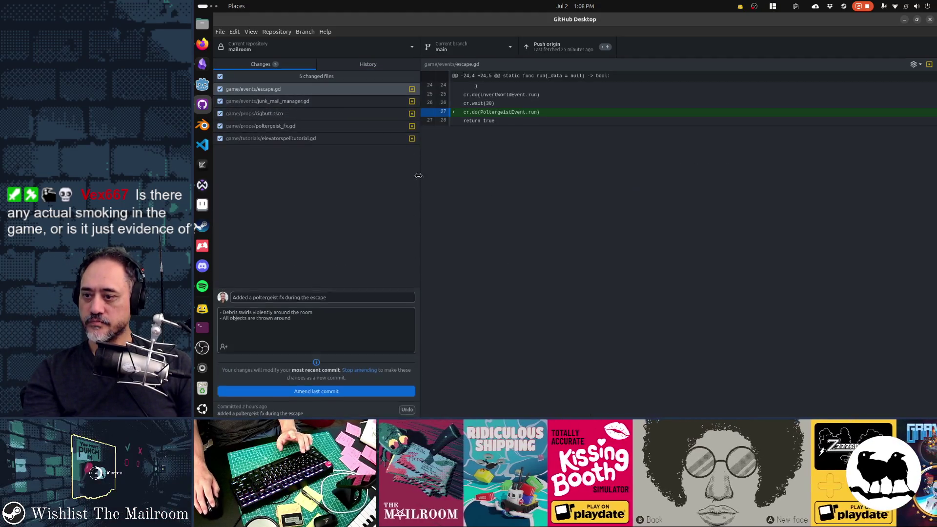
{"action": "key", "text": "ctrl+Return"}
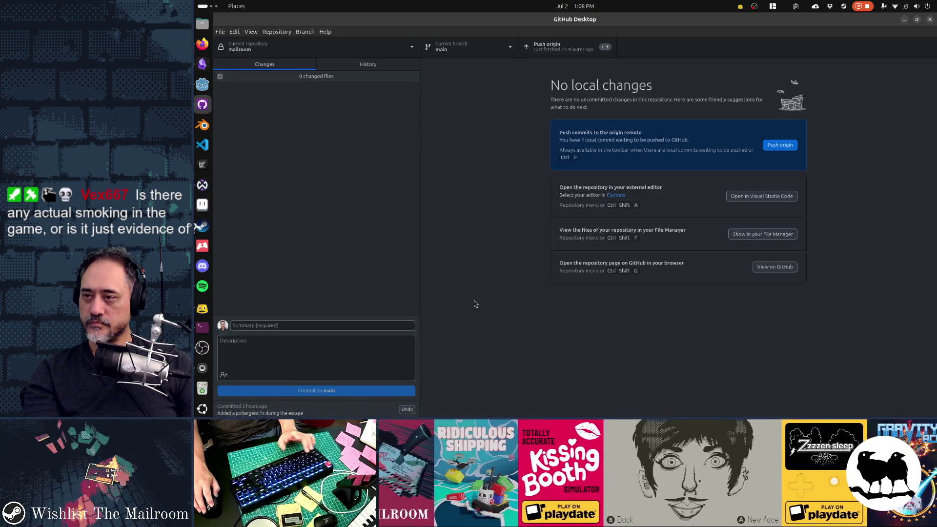
Step: Switch to Obsidian's Gamedev TODO note to tick off 'Moar cigarettes'
{"action": "key", "text": "alt+Tab"}
{"action": "key", "text": "alt+Tab"}
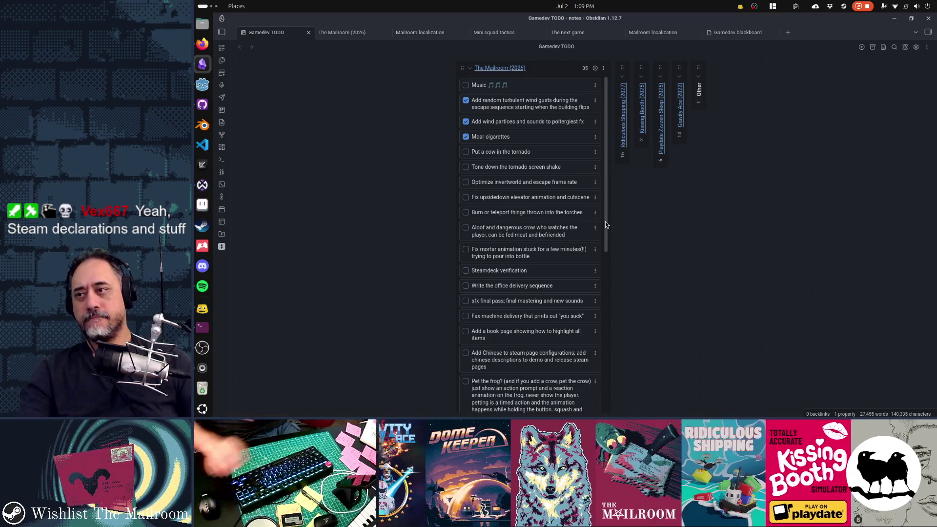
Step: Switch focus from Obsidian to Firefox via its dock icon
{"action": "left_click", "coordinate": [202, 44]}
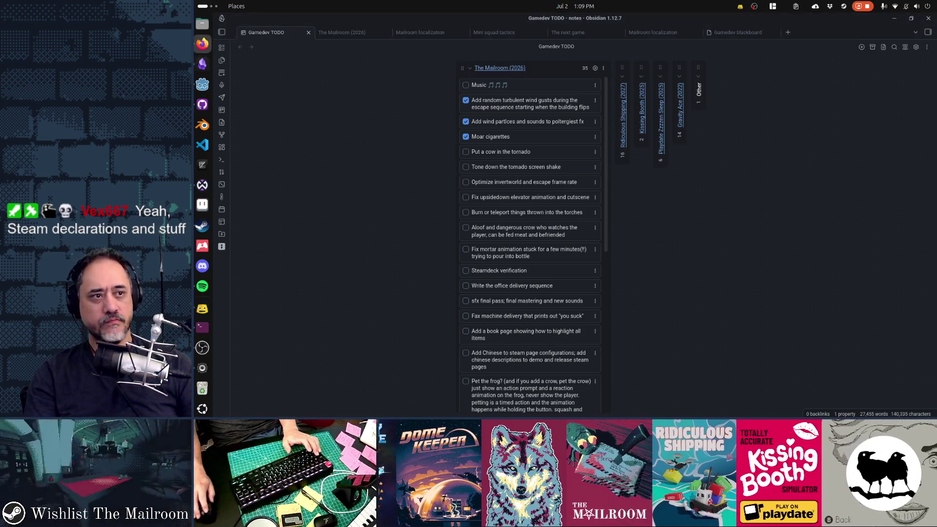
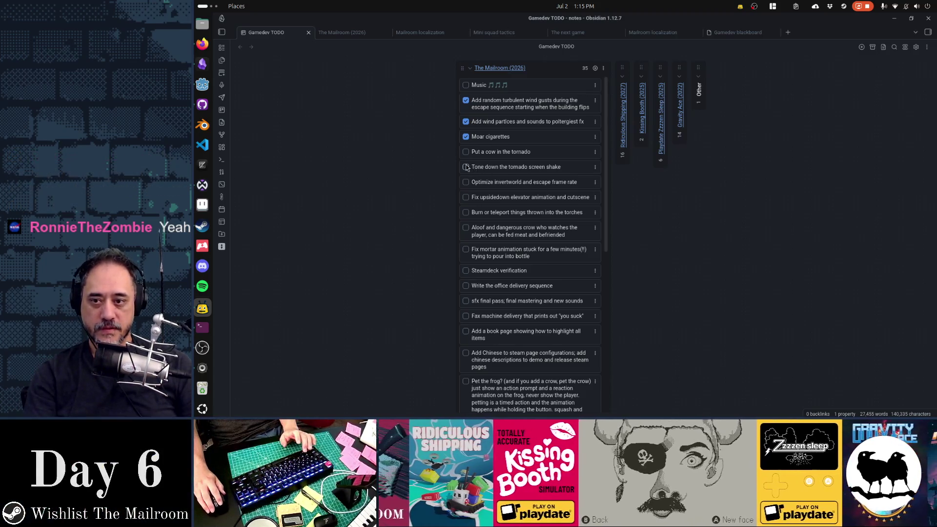
Step: Check off 'Tone down the tornado screen shake' in the Mailroom TODO list, then return to Godot
{"action": "left_click", "coordinate": [771, 230]}
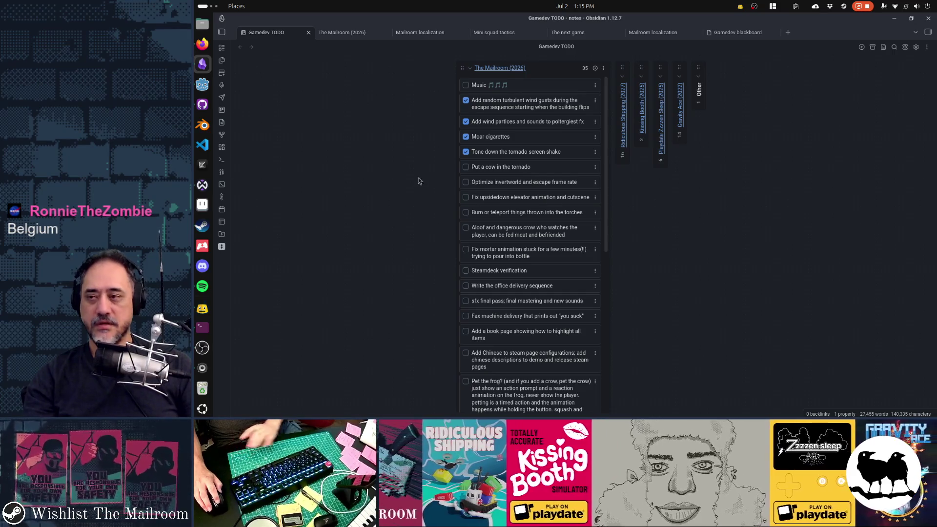
{"action": "left_click", "coordinate": [202, 84]}
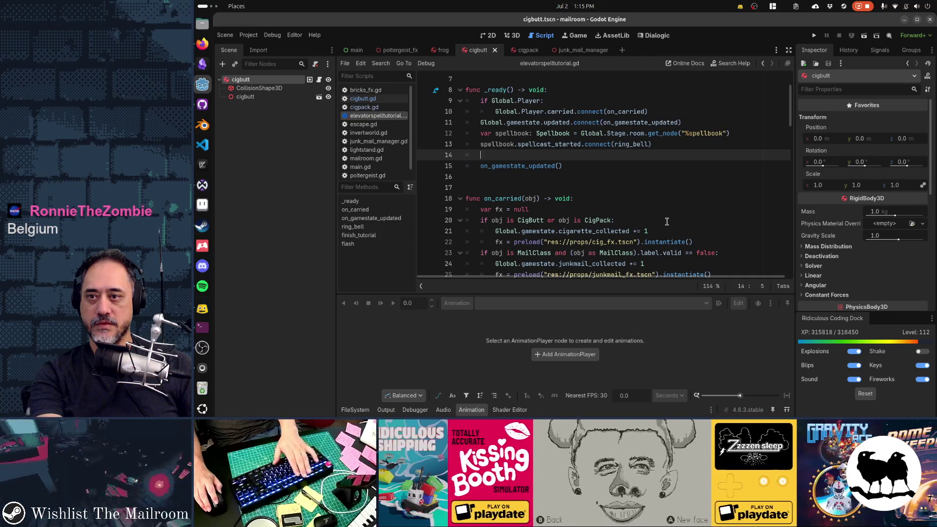
Step: Close the frog, poltergeist_fx, cigpack, junk_mail_manager and cigbutt scenes plus unneeded scripts
{"action": "middle_click", "coordinate": [450, 54]}
{"action": "middle_click", "coordinate": [421, 54]}
{"action": "middle_click", "coordinate": [428, 53]}
{"action": "middle_click", "coordinate": [454, 50]}
{"action": "middle_click", "coordinate": [385, 50]}
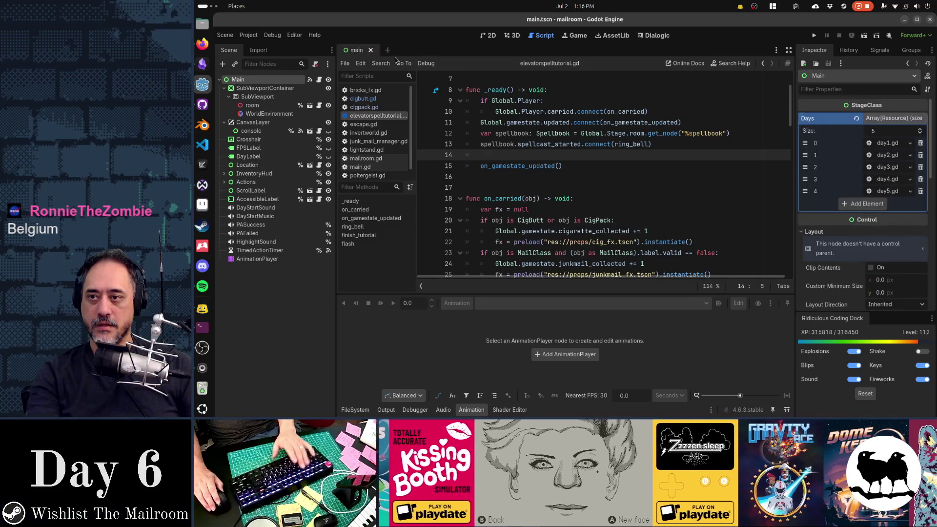
{"action": "middle_click", "coordinate": [371, 90]}
{"action": "middle_click", "coordinate": [371, 90]}
{"action": "middle_click", "coordinate": [371, 90]}
{"action": "middle_click", "coordinate": [371, 89]}
{"action": "middle_click", "coordinate": [371, 90]}
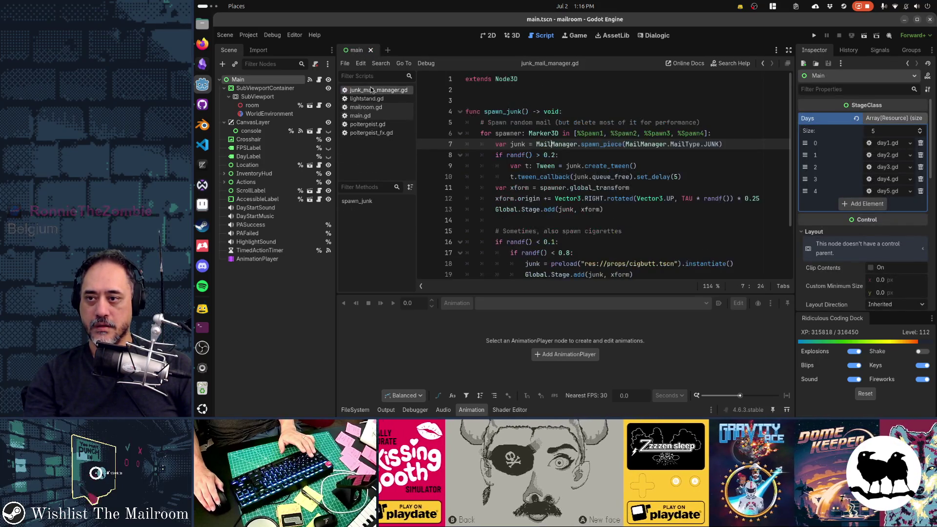
{"action": "middle_click", "coordinate": [371, 89]}
{"action": "middle_click", "coordinate": [371, 90]}
{"action": "middle_click", "coordinate": [371, 90]}
{"action": "middle_click", "coordinate": [371, 90]}
{"action": "middle_click", "coordinate": [371, 90]}
{"action": "middle_click", "coordinate": [371, 90]}
Step: Quick-open the elevator_spell_manager.gd script
{"action": "key", "text": "alt+shift+o"}
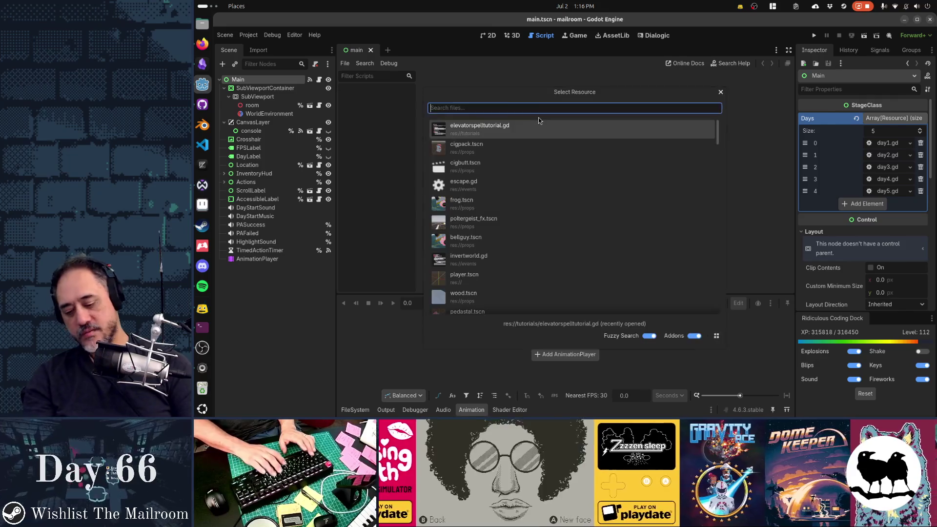
{"action": "type", "text": "elevatorspellman"}
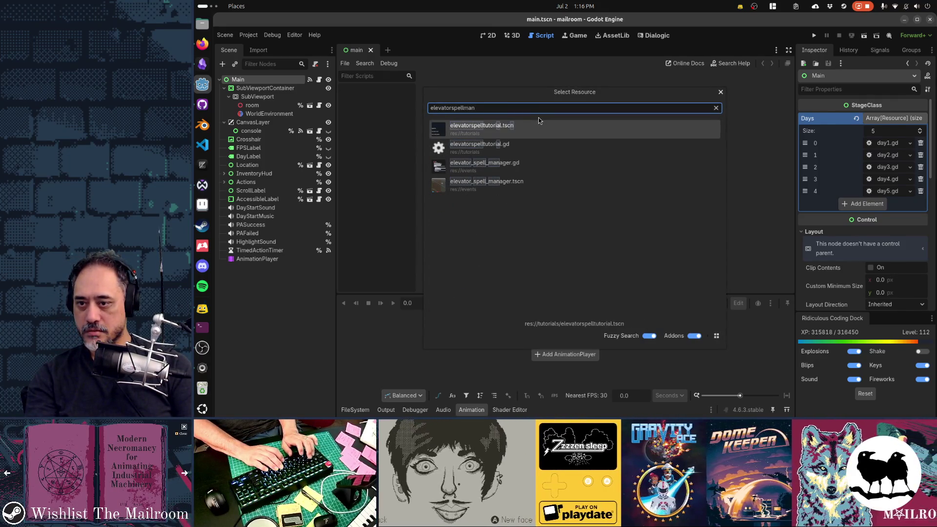
{"action": "key", "text": "Down"}
{"action": "key", "text": "Down"}
{"action": "key", "text": "Down"}
{"action": "key", "text": "Up"}
{"action": "key", "text": "Return"}
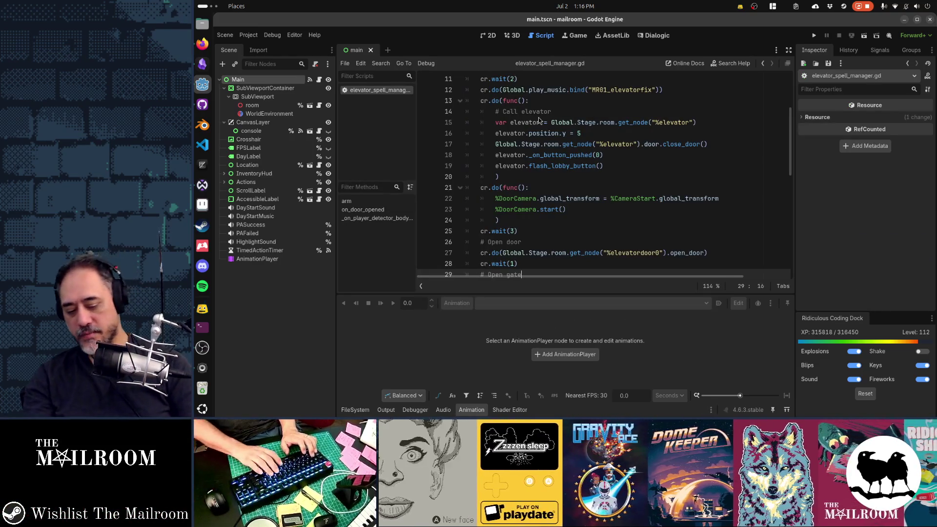
Step: Quick-open the elevator_spell_manager.tscn and elevator_fall_manager.tscn scenes
{"action": "key", "text": "alt+shift+o"}
{"action": "type", "text": "elevatorspell"}
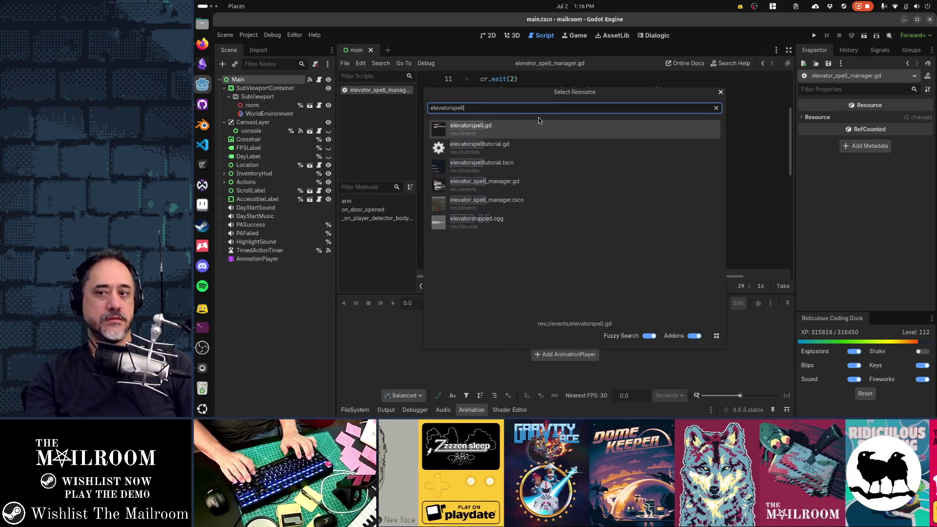
{"action": "key", "text": "Down"}
{"action": "key", "text": "Down"}
{"action": "key", "text": "Down"}
{"action": "key", "text": "Return"}
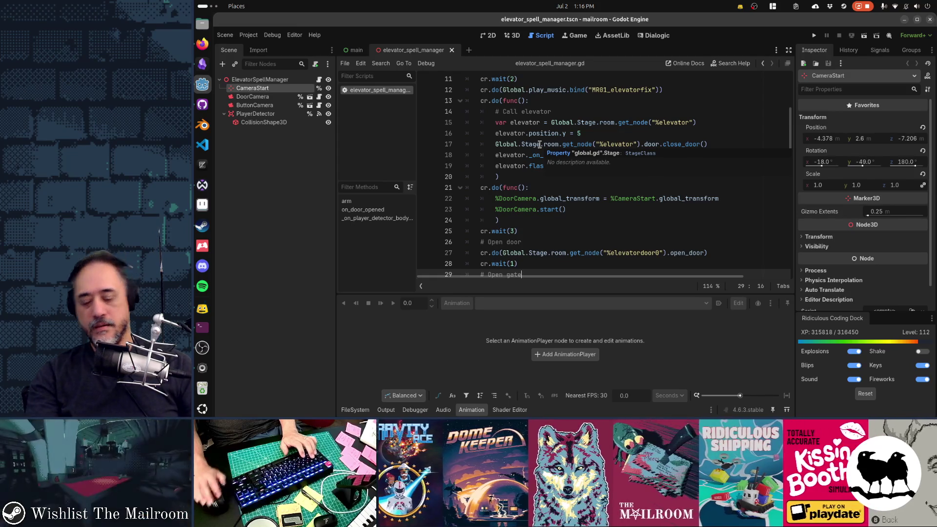
{"action": "key", "text": "alt+shift+o"}
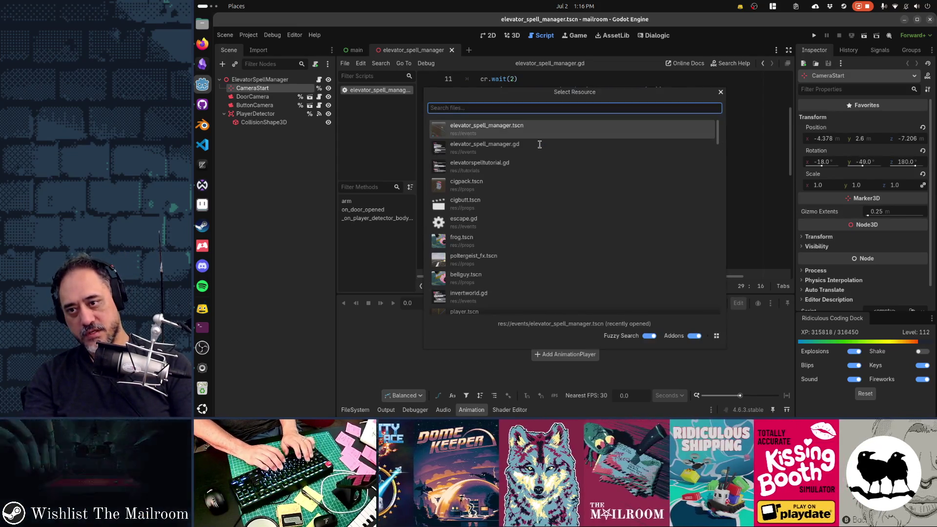
{"action": "type", "text": "elevatorfall"}
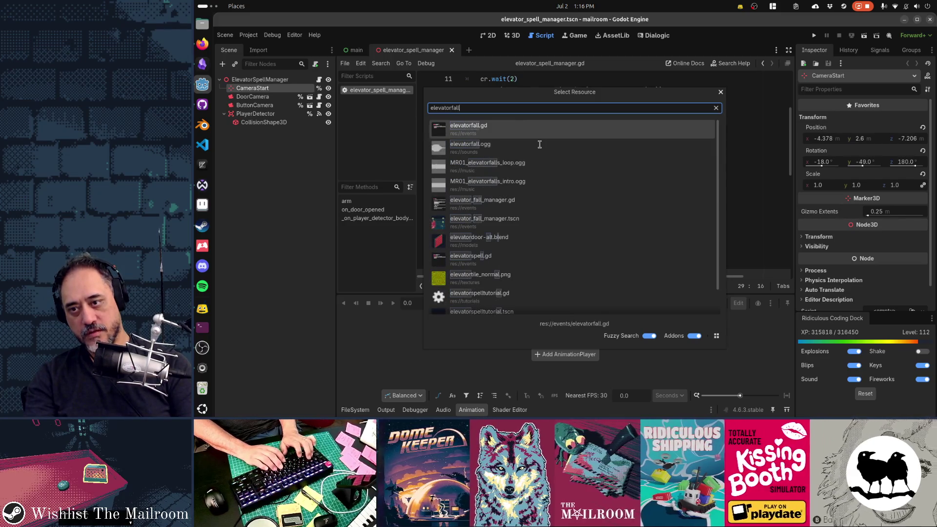
{"action": "key", "text": "Down"}
{"action": "key", "text": "Down"}
{"action": "key", "text": "Down"}
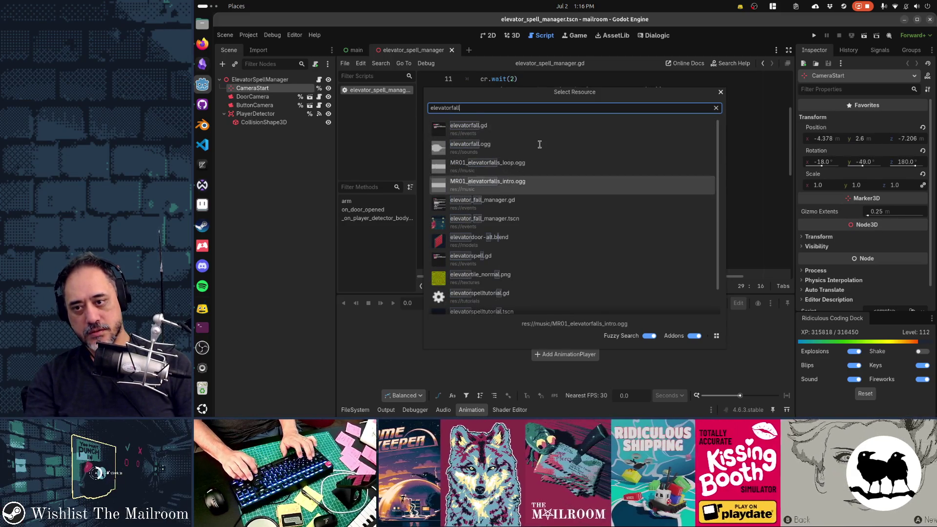
{"action": "key", "text": "Return"}
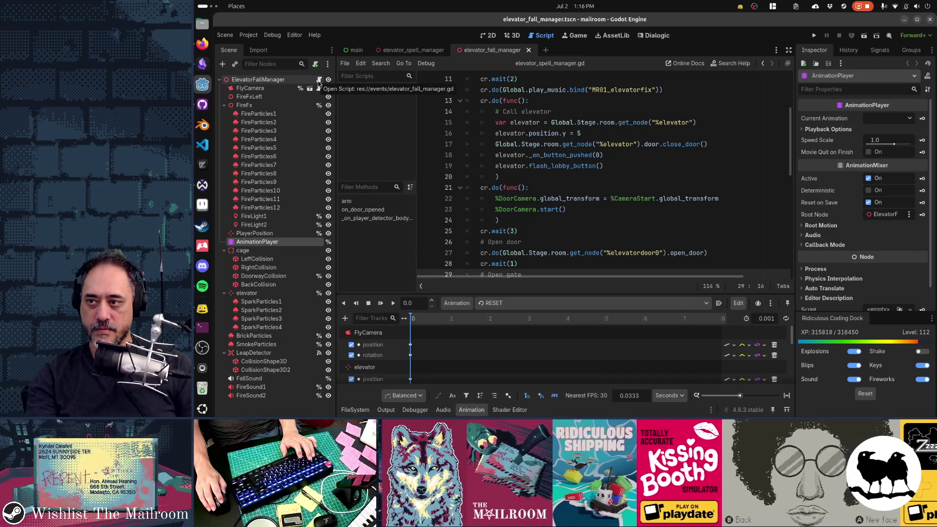
Step: Open elevator_fall_manager.gd, inspect the FlyCamera transform, then go back to the elevator_spell_manager scene
{"action": "left_click", "coordinate": [319, 81]}
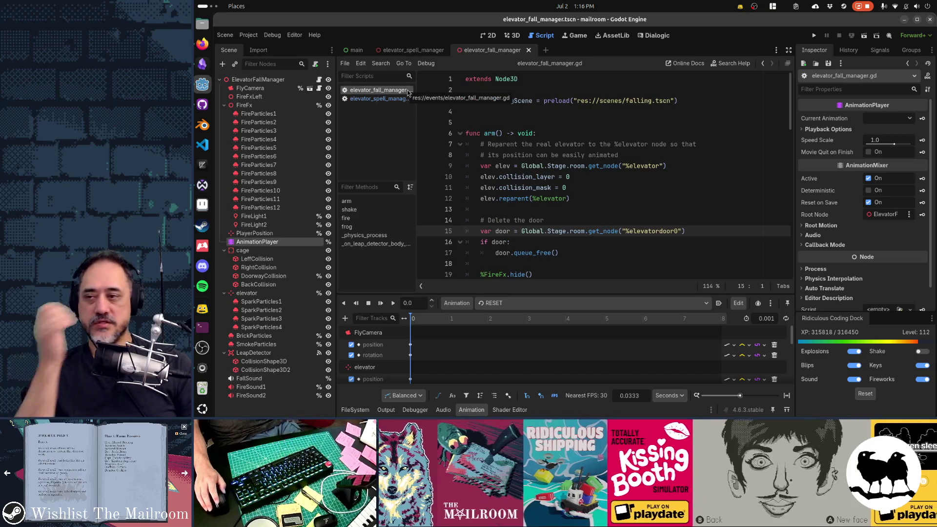
{"action": "left_click", "coordinate": [282, 90]}
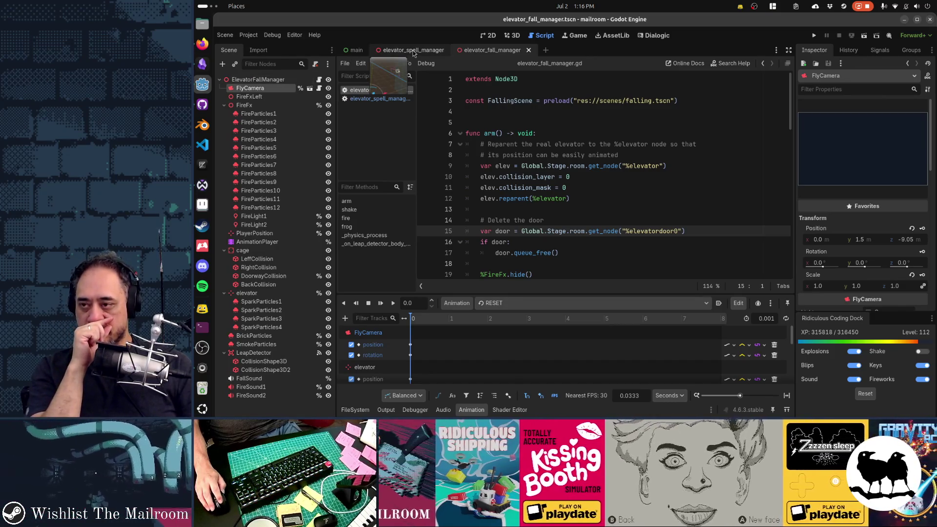
{"action": "left_click", "coordinate": [413, 50]}
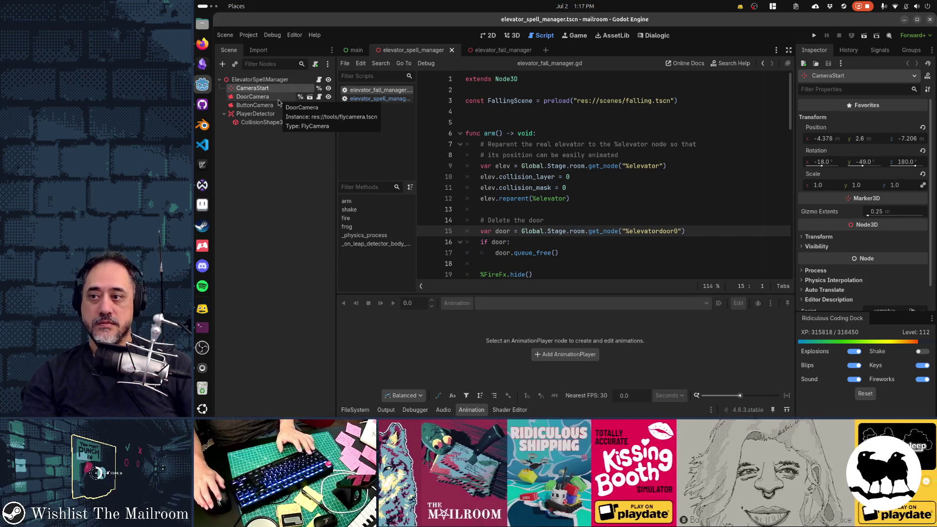
Step: Inspect DoorCamera and ButtonCamera in the 3D view, then open elevator_spell_manager.gd
{"action": "left_click", "coordinate": [278, 100]}
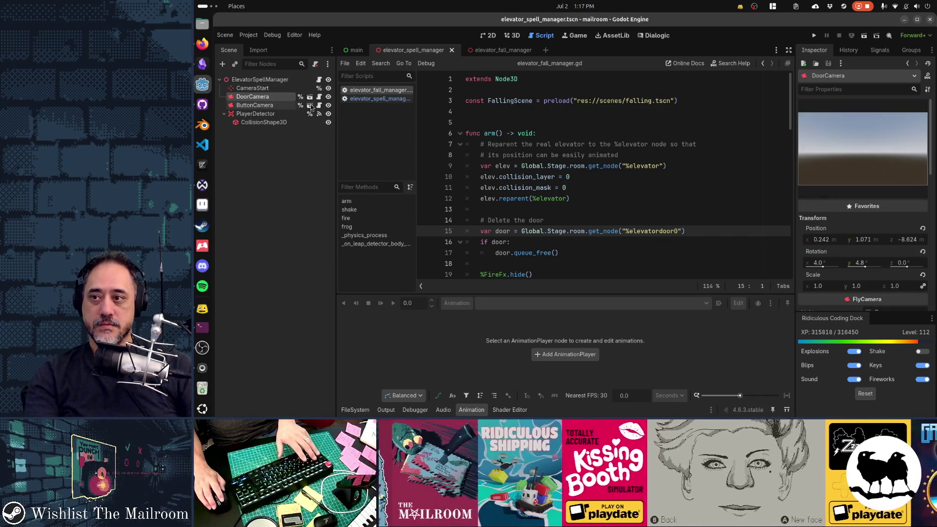
{"action": "key", "text": "ctrl+F2"}
{"action": "mouse_move", "coordinate": [509, 113]}
{"action": "left_mouse_down"}
{"action": "mouse_move", "coordinate": [535, 183]}
{"action": "mouse_move", "coordinate": [569, 144]}
{"action": "mouse_move", "coordinate": [619, 145]}
{"action": "mouse_move", "coordinate": [375, 194]}
{"action": "mouse_move", "coordinate": [469, 200]}
{"action": "left_mouse_up"}
{"action": "scroll", "coordinate": [567, 206], "scroll_direction": "up", "scroll_amount": 3}
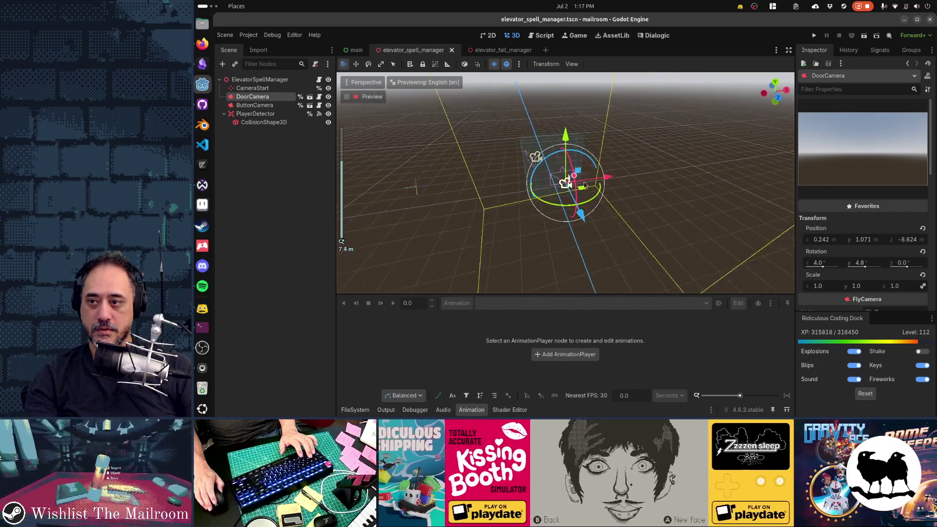
{"action": "left_click_drag", "start_coordinate": [567, 206], "coordinate": [594, 175]}
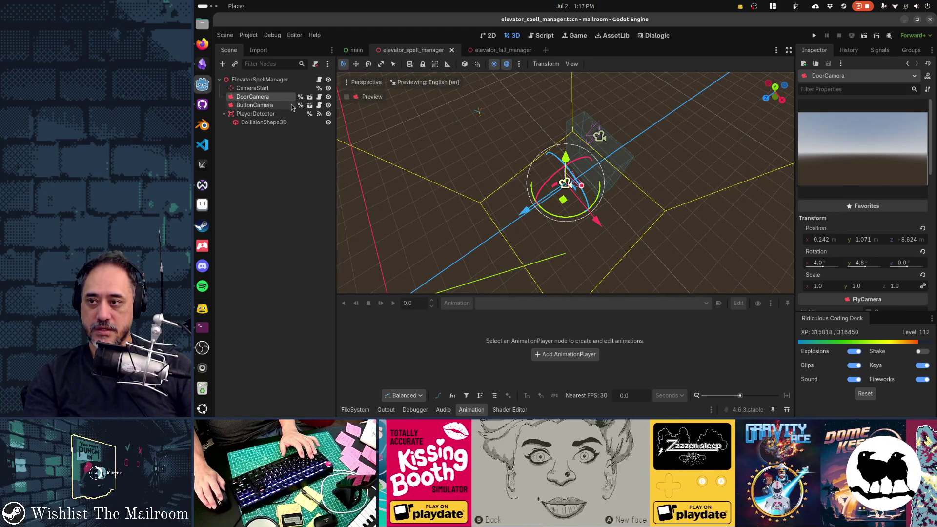
{"action": "left_click", "coordinate": [267, 106]}
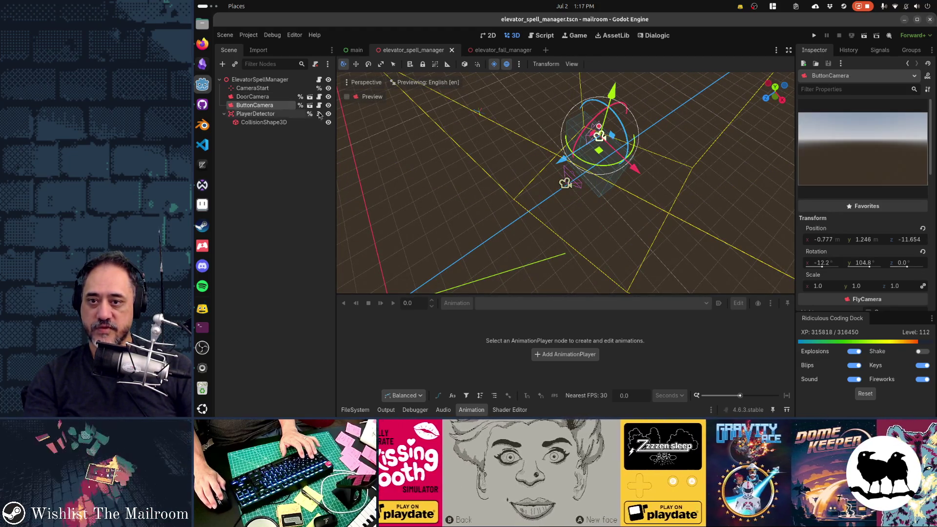
{"action": "left_click", "coordinate": [319, 80]}
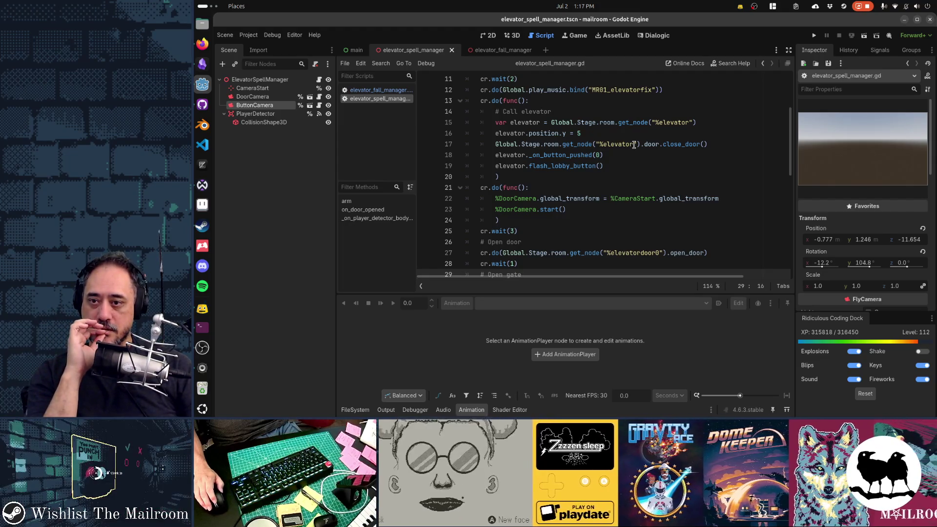
{"action": "scroll", "coordinate": [634, 145], "scroll_direction": "up", "scroll_amount": 3}
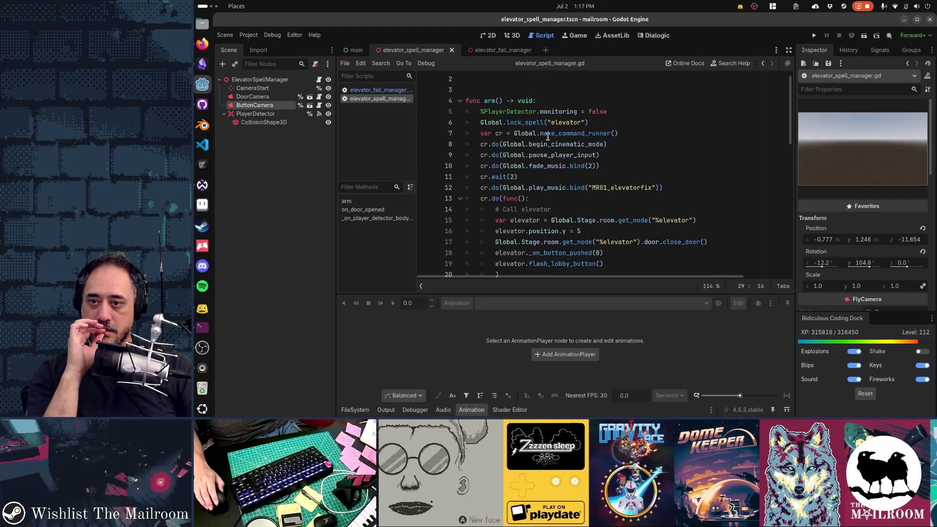
{"action": "mouse_move", "coordinate": [543, 137]}
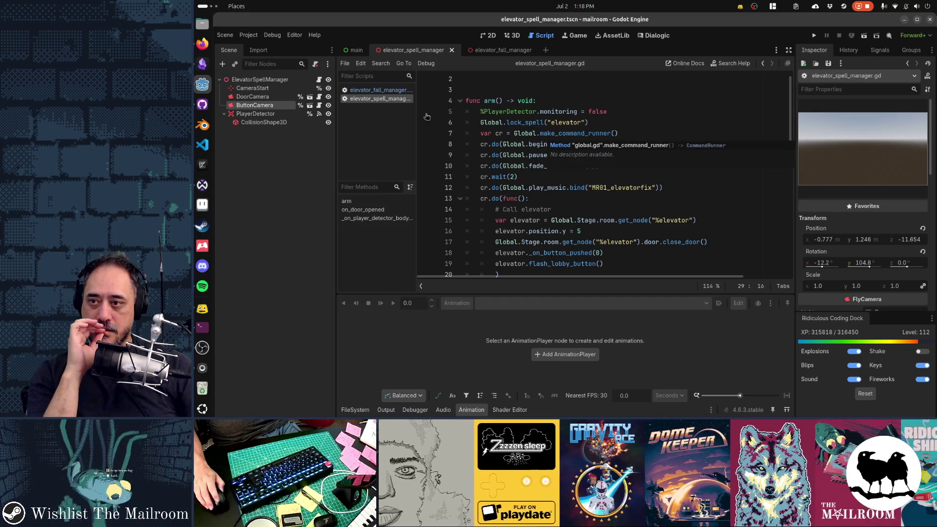
{"action": "scroll", "coordinate": [619, 140], "scroll_direction": "down", "scroll_amount": 4}
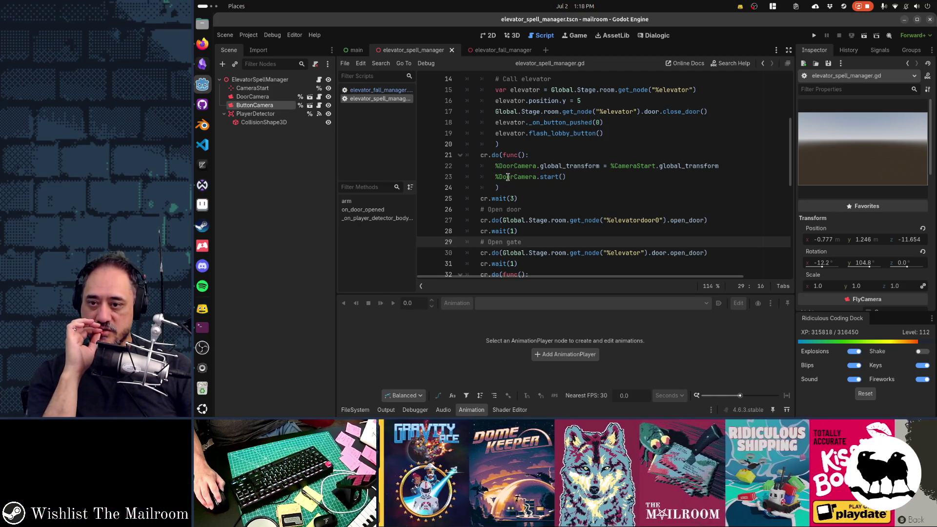
{"action": "scroll", "coordinate": [649, 161], "scroll_direction": "down", "scroll_amount": 2}
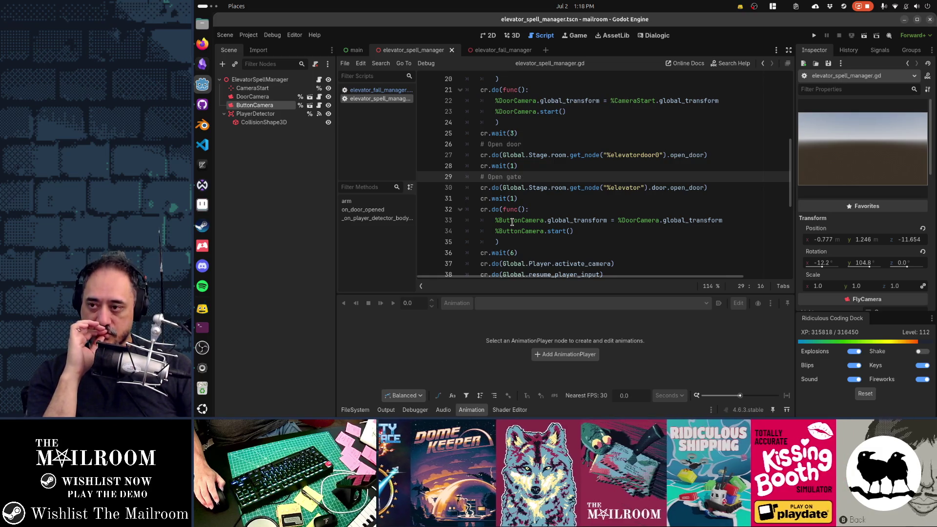
{"action": "left_click", "coordinate": [263, 97]}
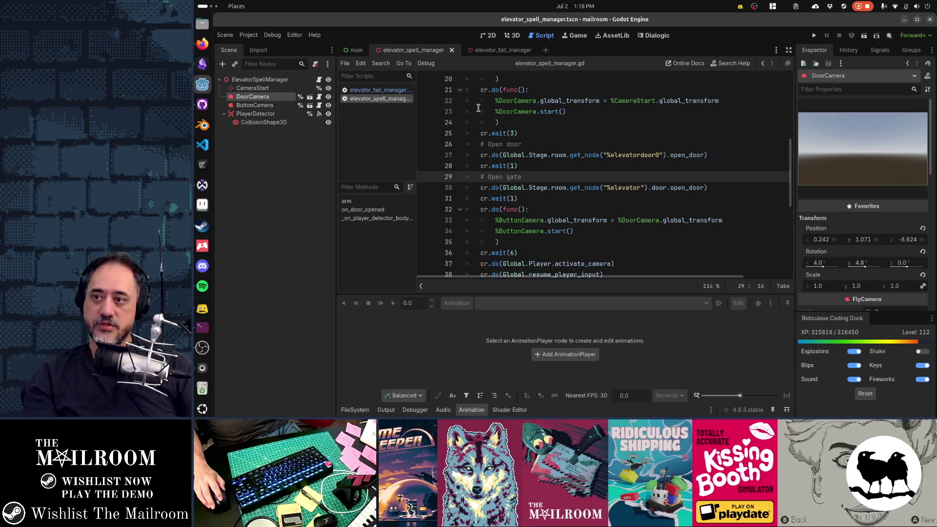
{"action": "key", "text": "ctrl+F2"}
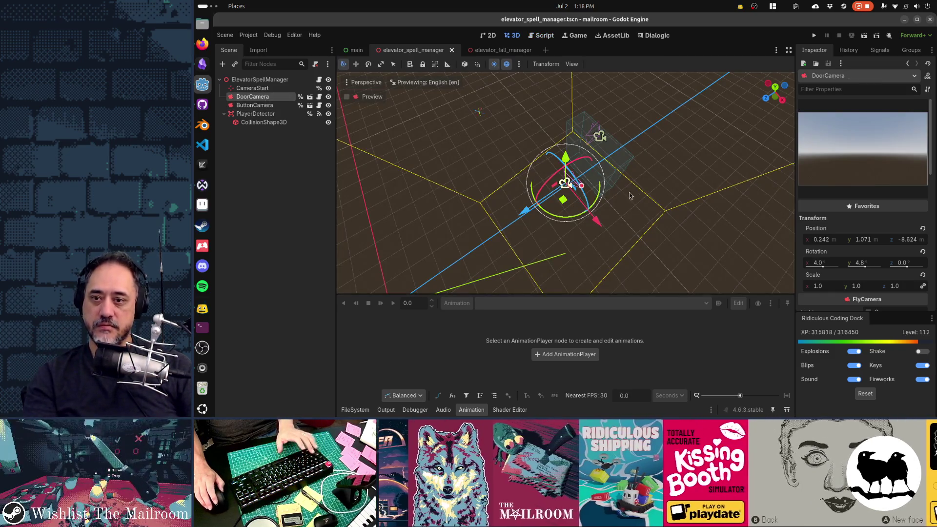
Step: Try a Z rotation of 180 on DoorCamera, then undo it
{"action": "mouse_move", "coordinate": [623, 181]}
{"action": "left_mouse_down"}
{"action": "mouse_move", "coordinate": [615, 171]}
{"action": "mouse_move", "coordinate": [625, 194]}
{"action": "mouse_move", "coordinate": [490, 150]}
{"action": "mouse_move", "coordinate": [493, 171]}
{"action": "left_mouse_up"}
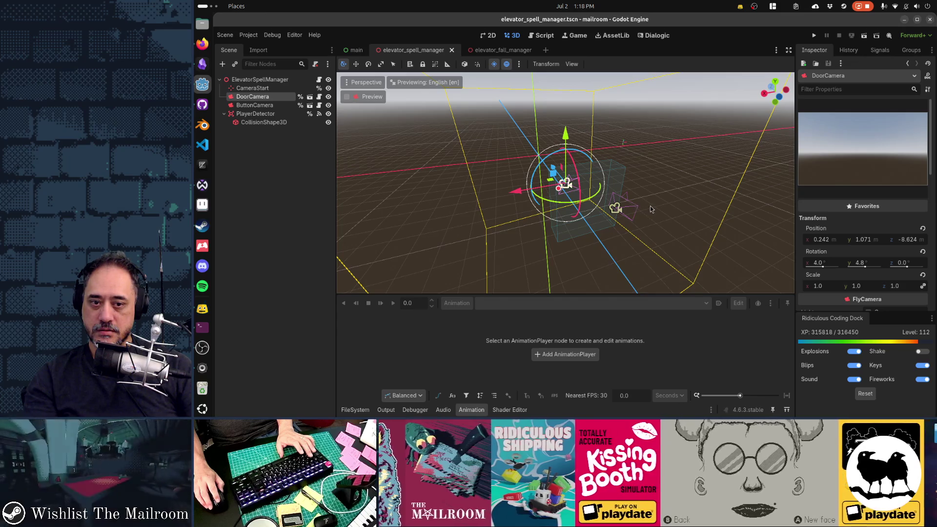
{"action": "left_click", "coordinate": [899, 264]}
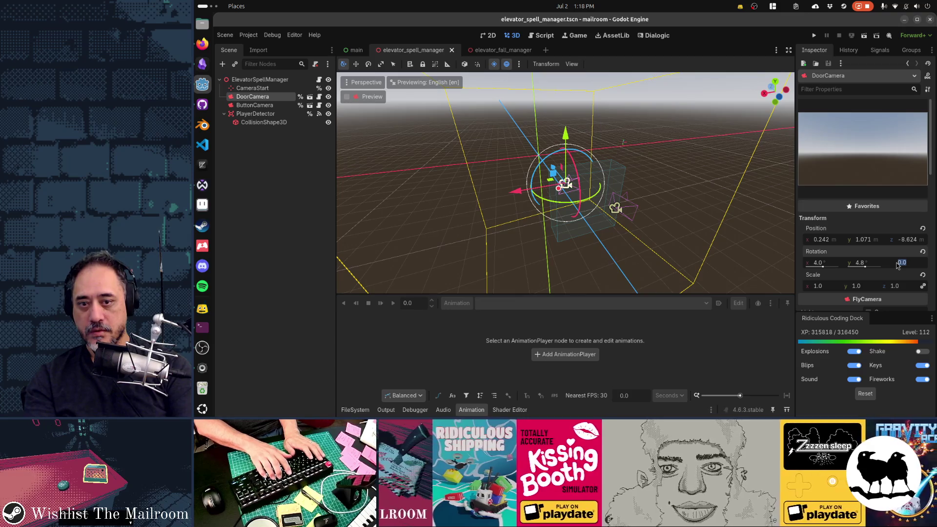
{"action": "type", "text": "180"}
{"action": "key", "text": "Return"}
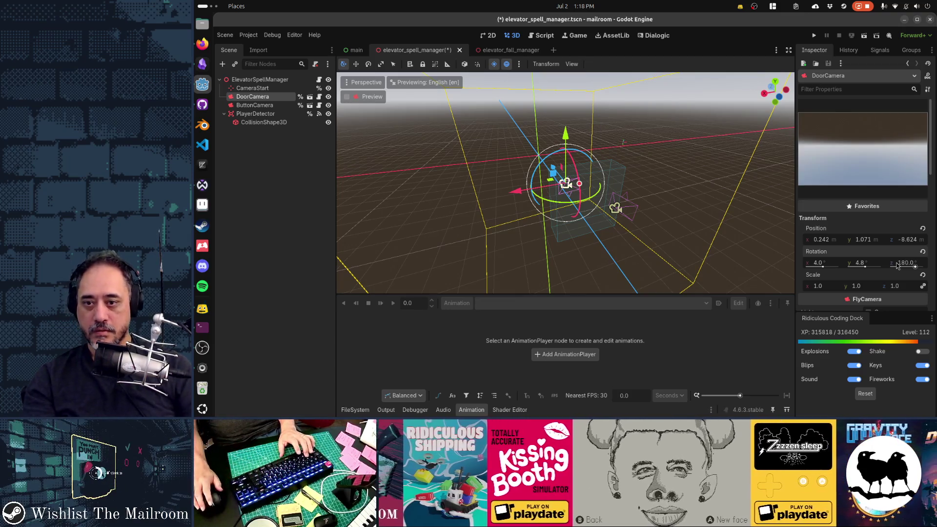
{"action": "key", "text": "ctrl+z"}
Step: Reapply DoorCamera's 180° Z rotation, save the scene and launch the game with F5
{"action": "mouse_move", "coordinate": [594, 211]}
{"action": "left_mouse_down"}
{"action": "mouse_move", "coordinate": [661, 229]}
{"action": "mouse_move", "coordinate": [635, 196]}
{"action": "left_mouse_up"}
{"action": "left_click_drag", "start_coordinate": [635, 195], "coordinate": [698, 193]}
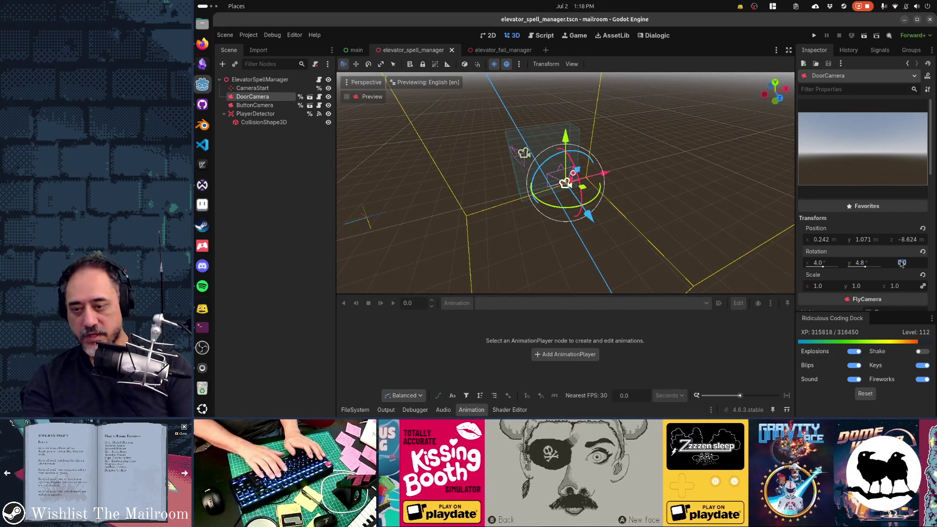
{"action": "type", "text": "180"}
{"action": "key", "text": "Return"}
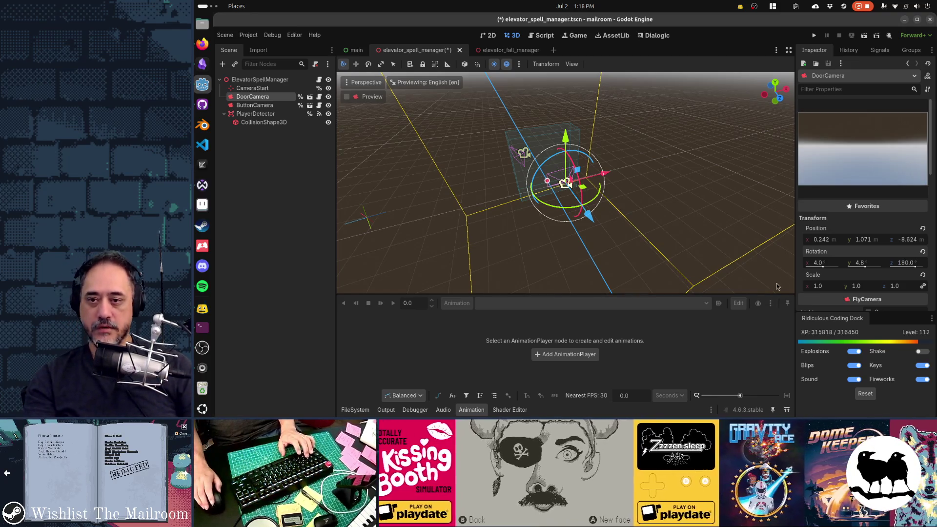
{"action": "mouse_move", "coordinate": [596, 248]}
{"action": "left_mouse_down"}
{"action": "mouse_move", "coordinate": [654, 200]}
{"action": "mouse_move", "coordinate": [622, 188]}
{"action": "mouse_move", "coordinate": [676, 222]}
{"action": "mouse_move", "coordinate": [643, 212]}
{"action": "mouse_move", "coordinate": [611, 222]}
{"action": "left_mouse_up"}
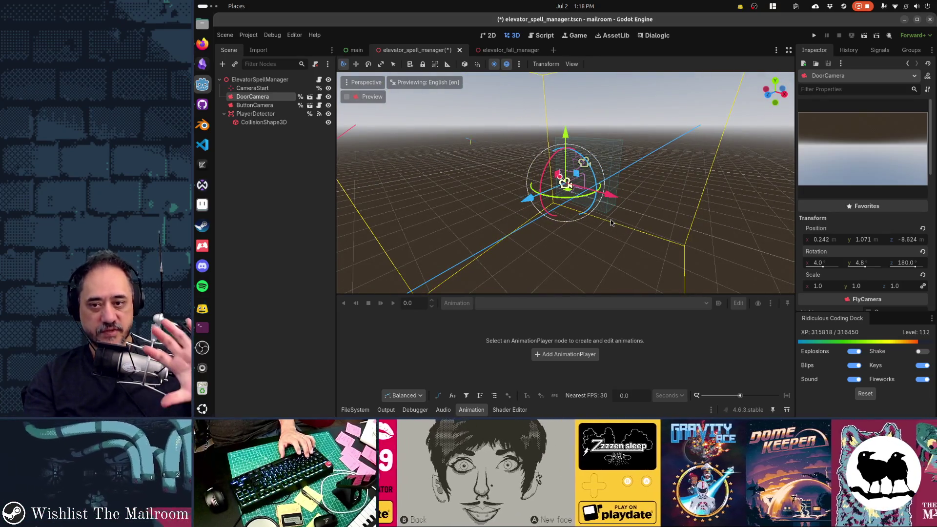
{"action": "key", "text": "ctrl+s"}
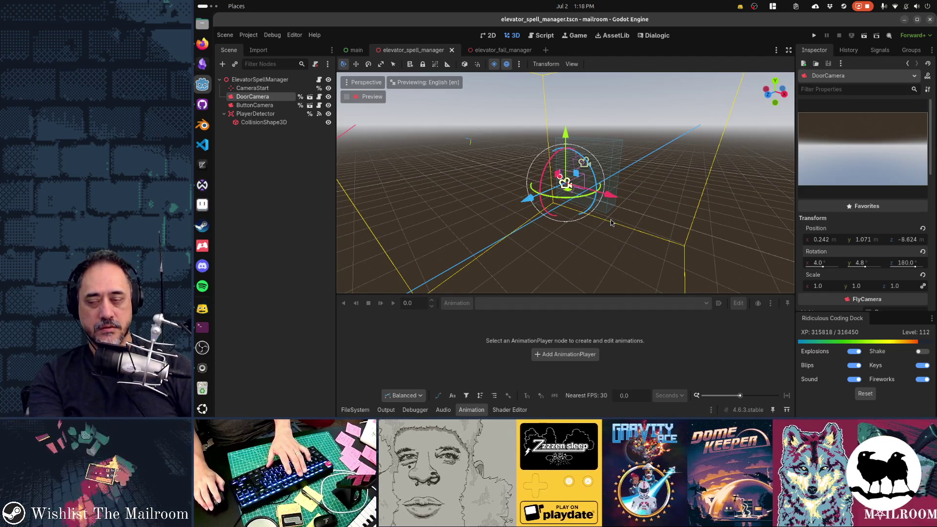
{"action": "key", "text": "F5"}
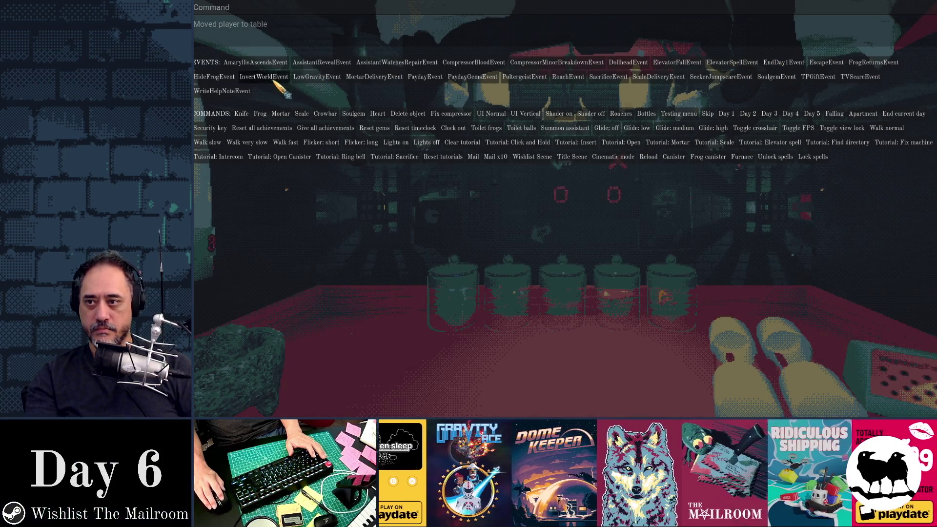
Step: Pause the game, run it at 16.0× game speed, then stop it
{"action": "key", "text": "grave"}
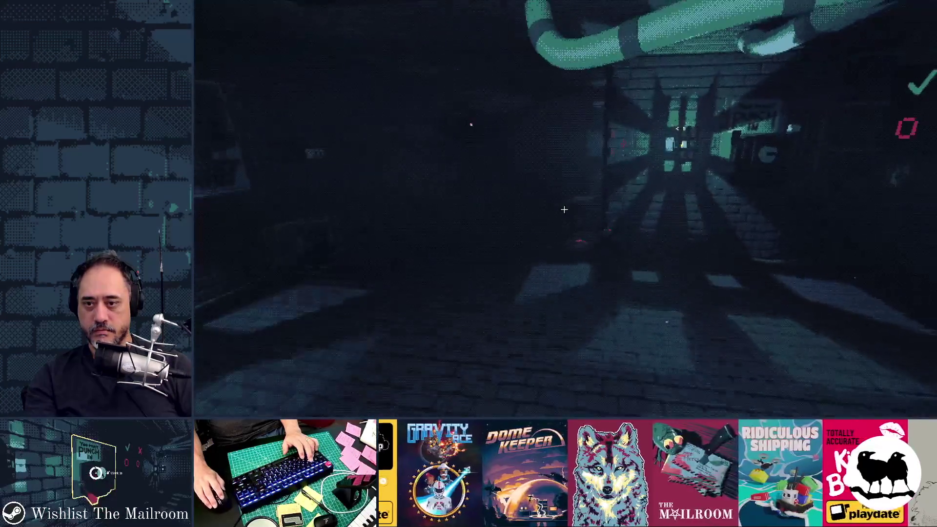
{"action": "key", "text": "Escape"}
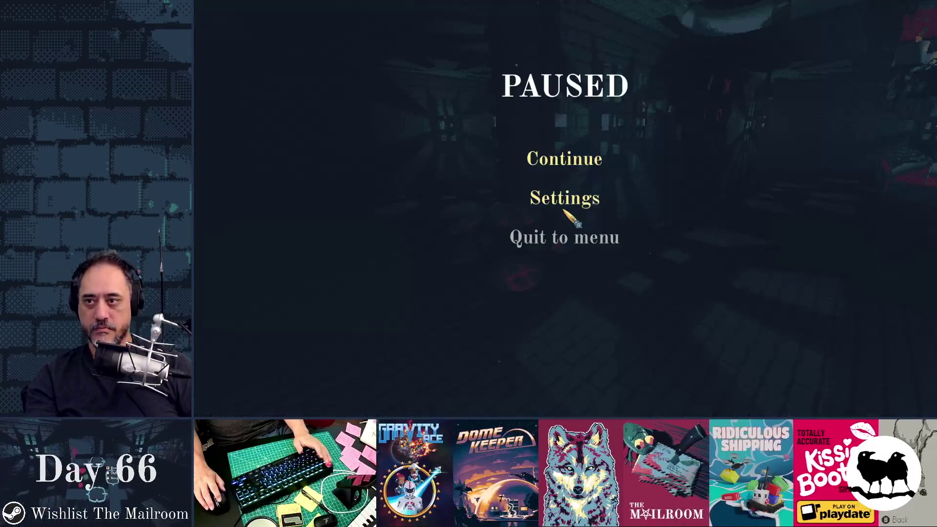
{"action": "key", "text": "alt+Tab"}
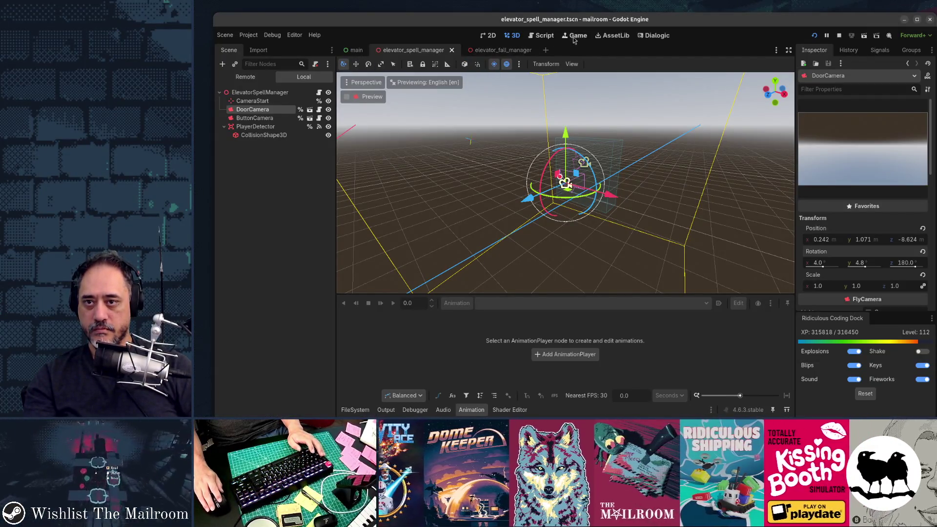
{"action": "left_click", "coordinate": [574, 36]}
{"action": "left_click", "coordinate": [373, 64]}
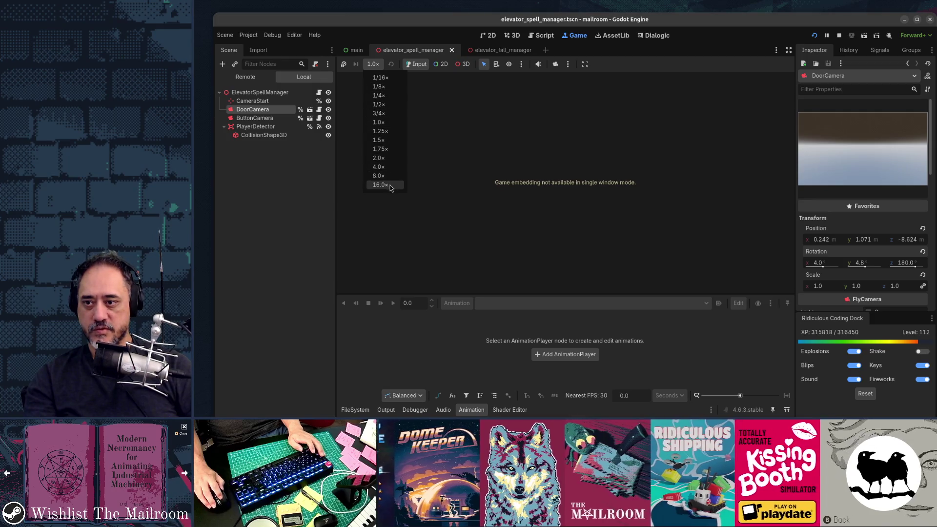
{"action": "left_click", "coordinate": [381, 184]}
{"action": "key", "text": "alt+Tab"}
{"action": "left_click", "coordinate": [482, 157]}
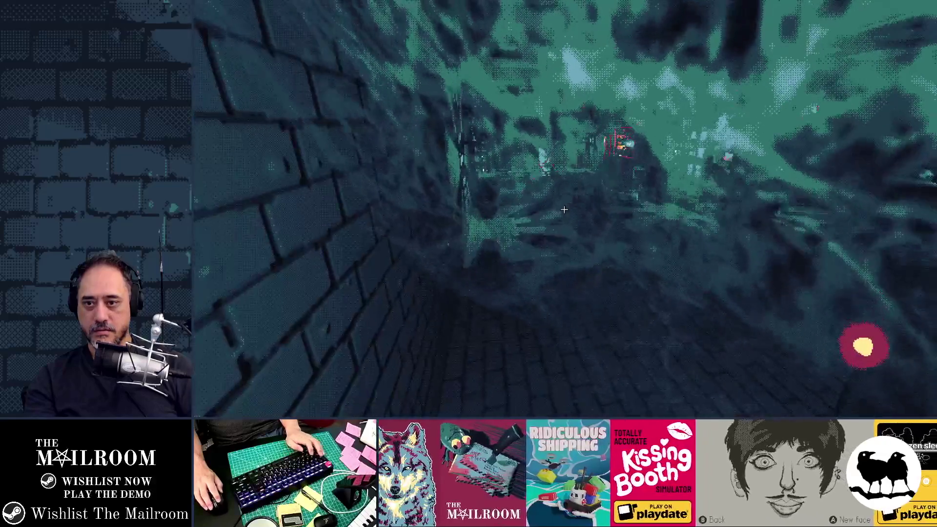
{"action": "key", "text": "F8"}
Step: Reset game speed to 1.0×, trigger ElevatorSpellEvent from the debug console, then stop the game
{"action": "left_click", "coordinate": [378, 64]}
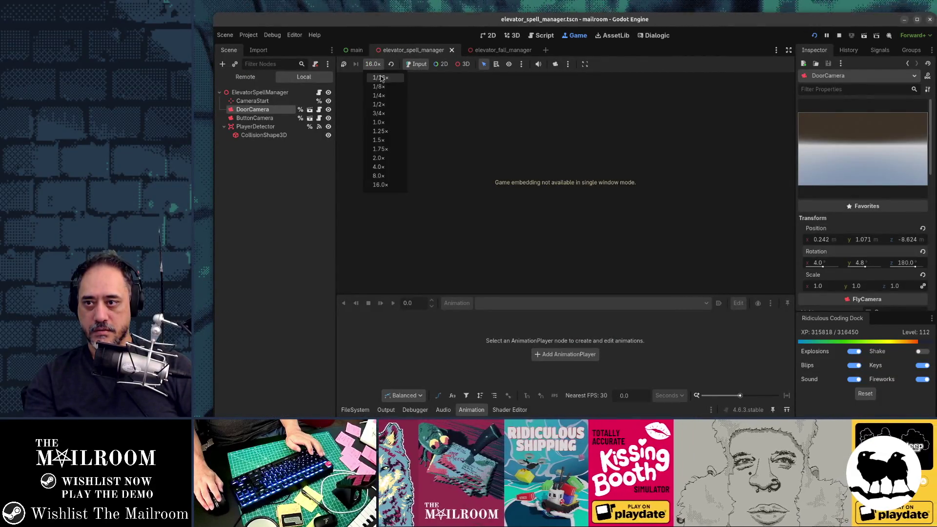
{"action": "left_click", "coordinate": [378, 122]}
{"action": "key", "text": "alt+Tab"}
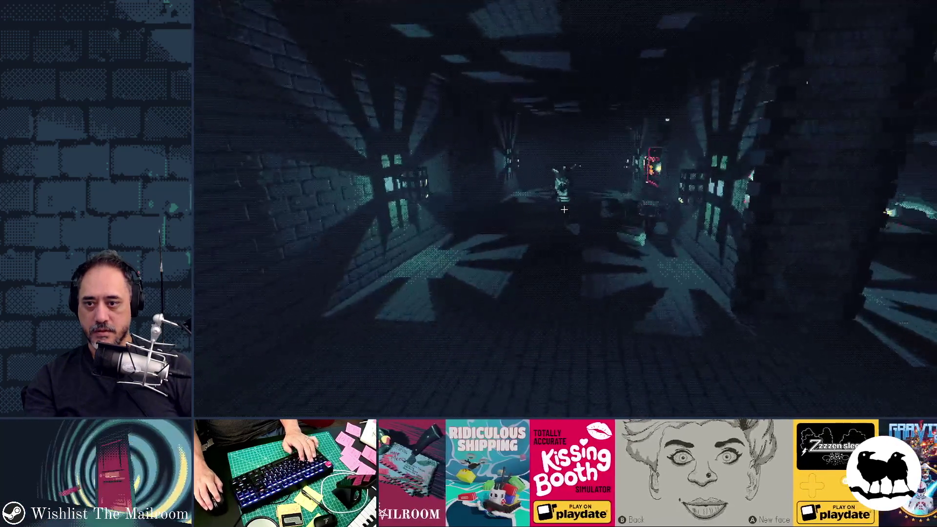
{"action": "key", "text": "grave"}
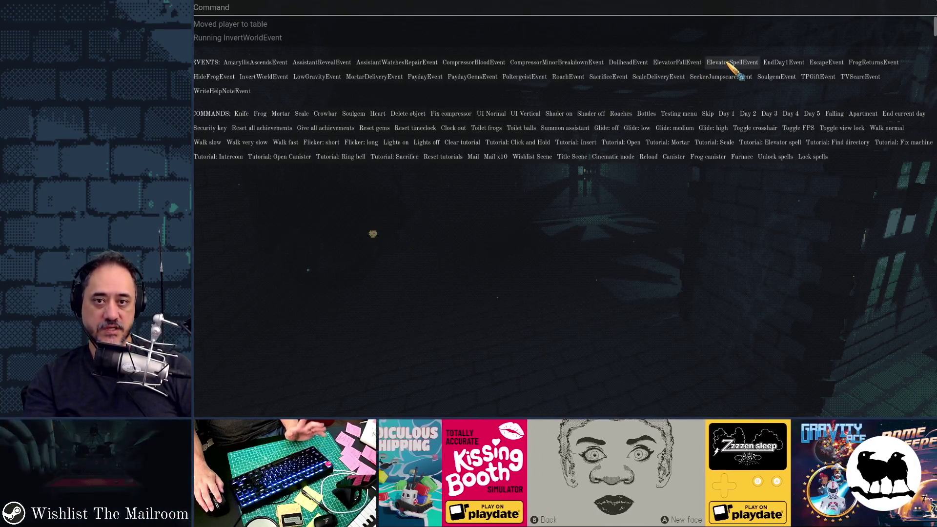
{"action": "left_click", "coordinate": [731, 64]}
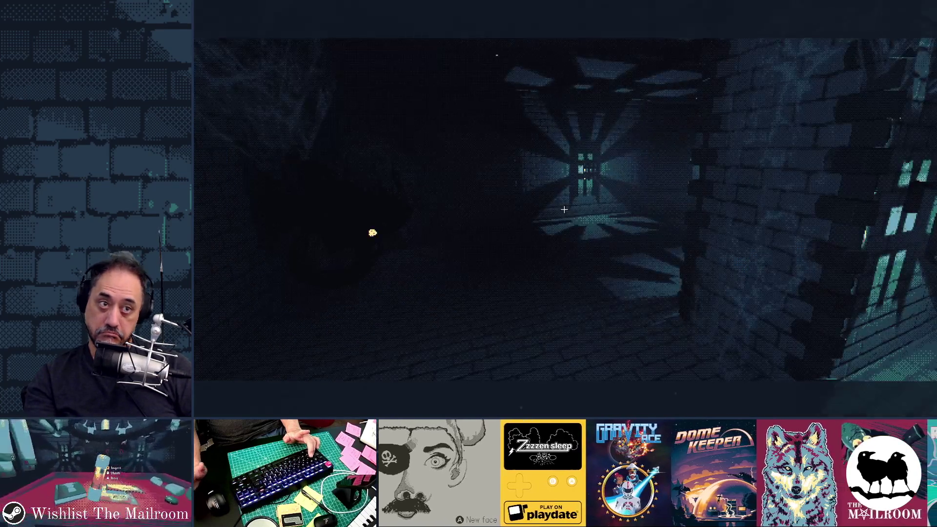
{"action": "mouse_move", "coordinate": [565, 209]}
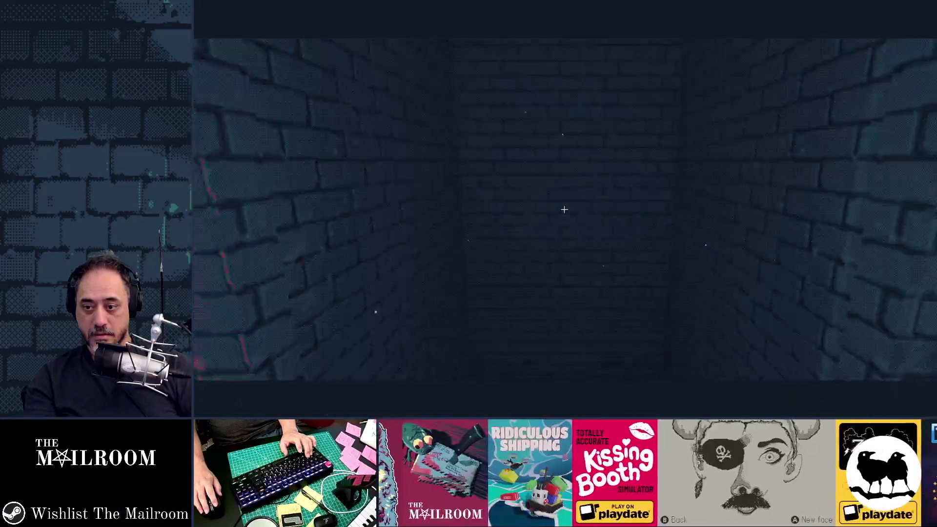
{"action": "key", "text": "F8"}
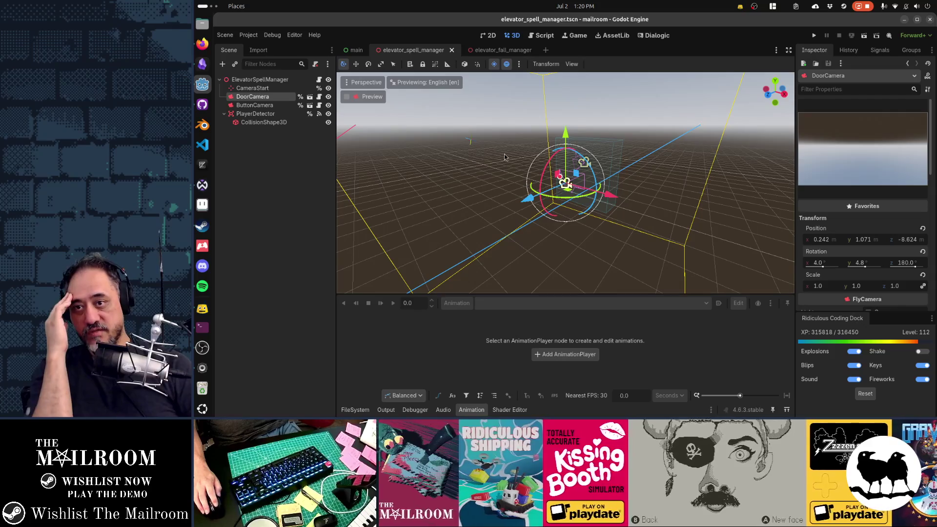
{"action": "left_click", "coordinate": [505, 54]}
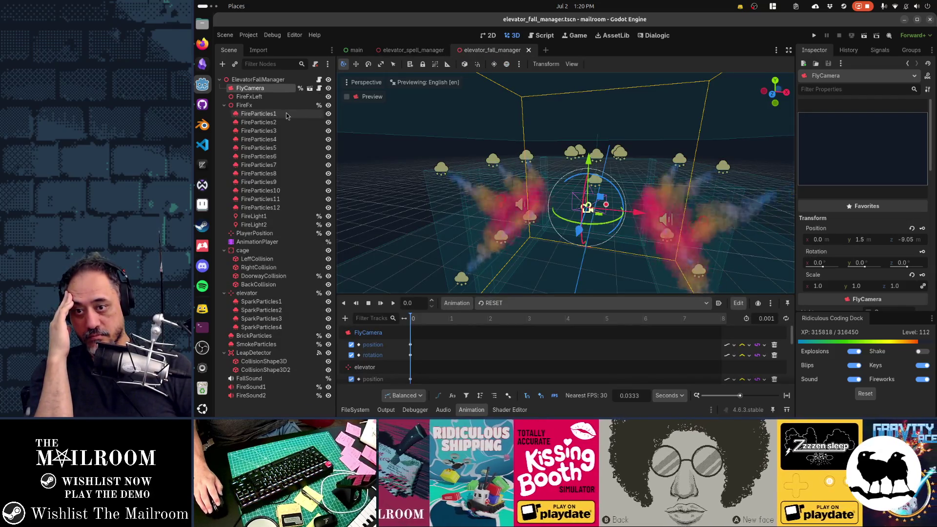
{"action": "mouse_move", "coordinate": [489, 161]}
{"action": "left_mouse_down"}
{"action": "mouse_move", "coordinate": [547, 203]}
{"action": "mouse_move", "coordinate": [585, 166]}
{"action": "left_mouse_up"}
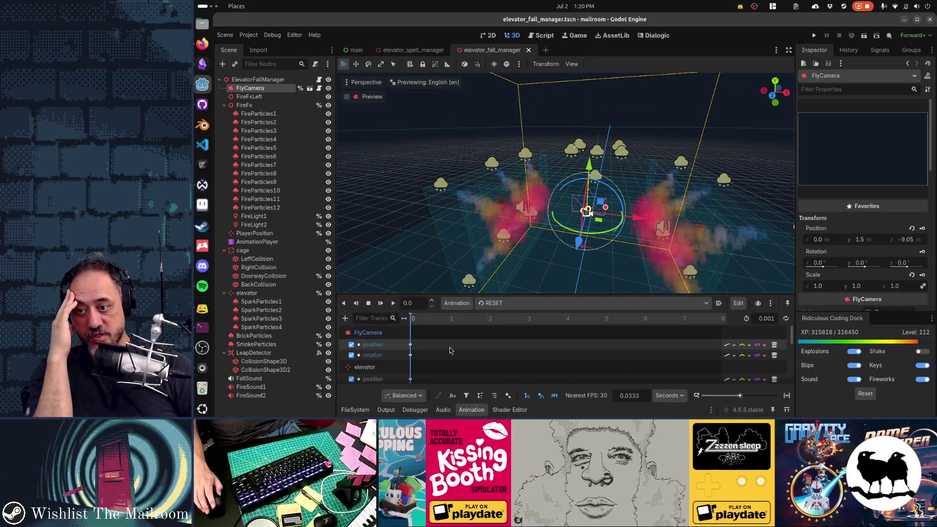
{"action": "left_click", "coordinate": [498, 305]}
{"action": "left_click", "coordinate": [504, 326]}
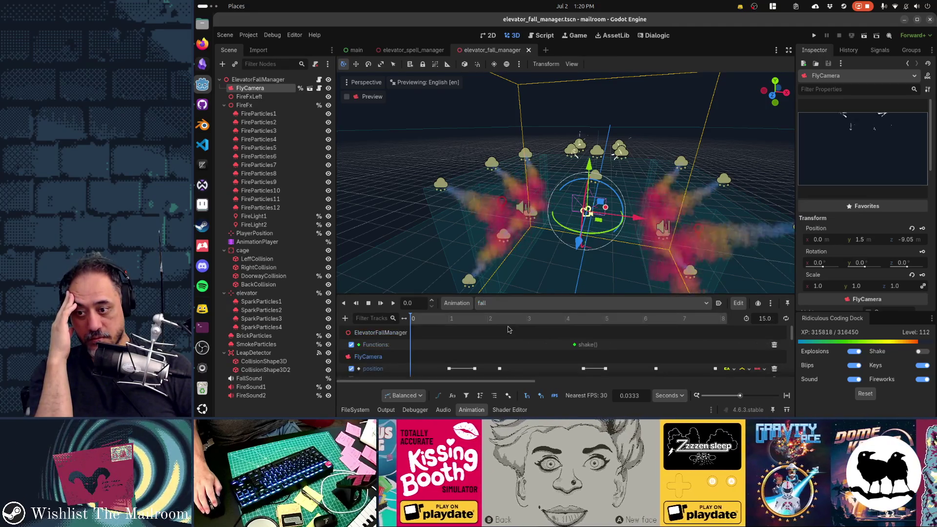
{"action": "scroll", "coordinate": [463, 350], "scroll_direction": "down", "scroll_amount": 2}
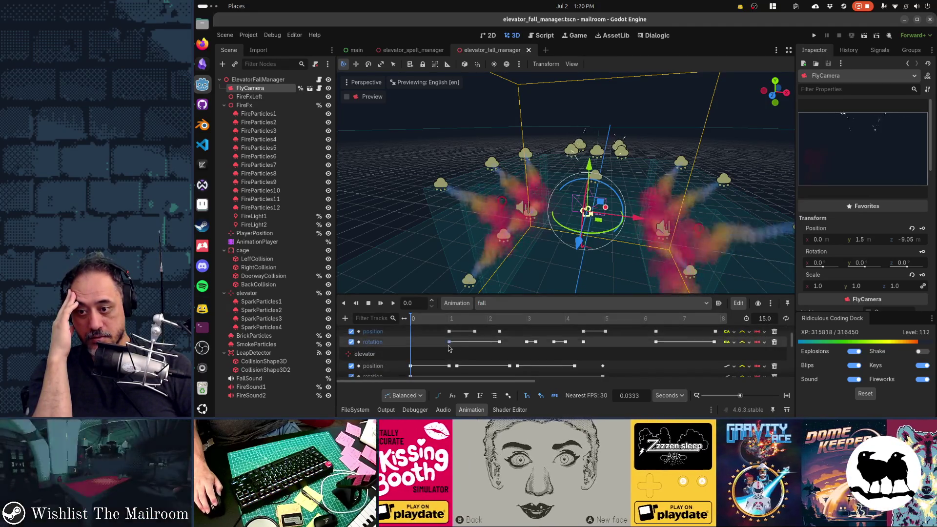
{"action": "mouse_move", "coordinate": [449, 347]}
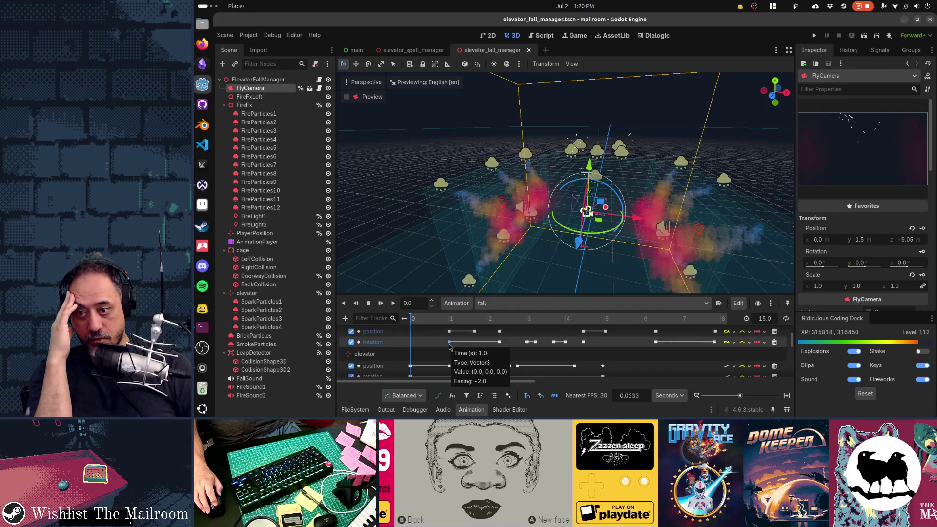
{"action": "left_click", "coordinate": [449, 342]}
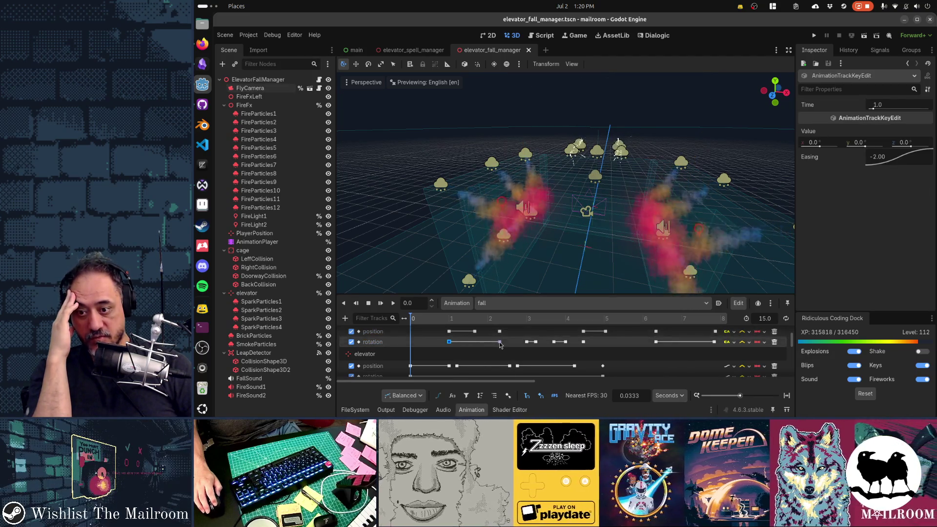
{"action": "left_click", "coordinate": [537, 345]}
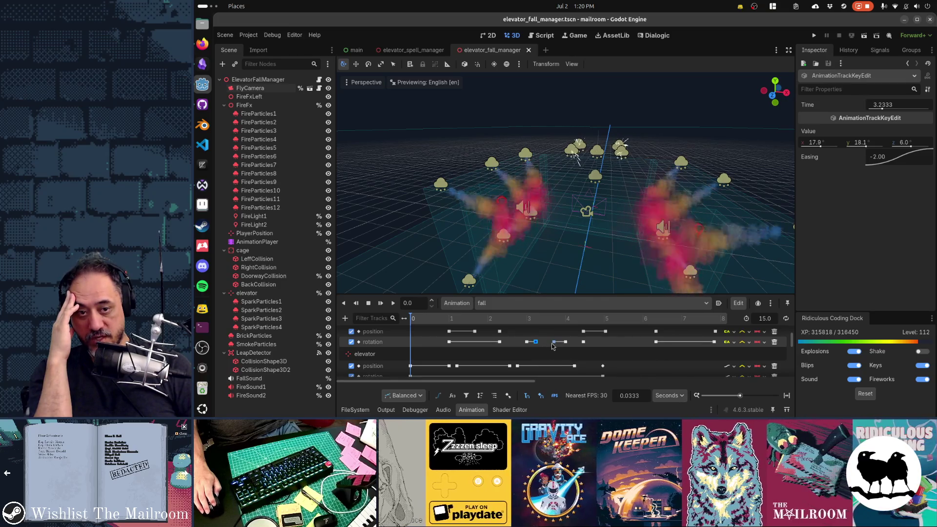
{"action": "left_click", "coordinate": [554, 343]}
{"action": "left_click", "coordinate": [566, 344]}
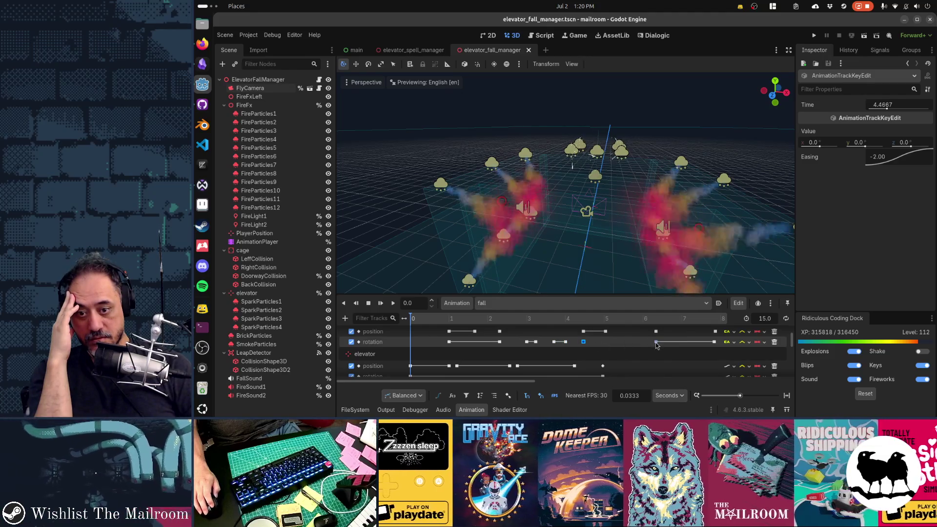
{"action": "left_click", "coordinate": [714, 342]}
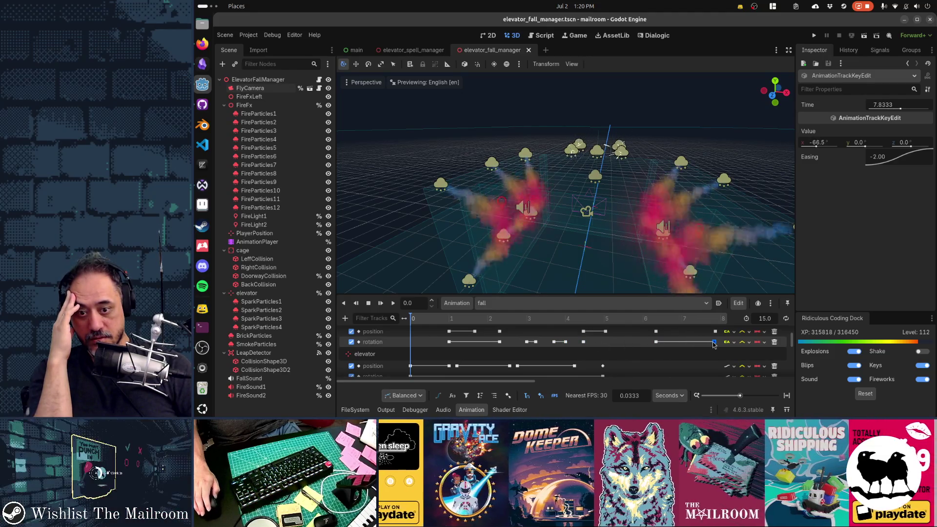
{"action": "scroll", "coordinate": [630, 378], "scroll_direction": "right", "scroll_amount": 5}
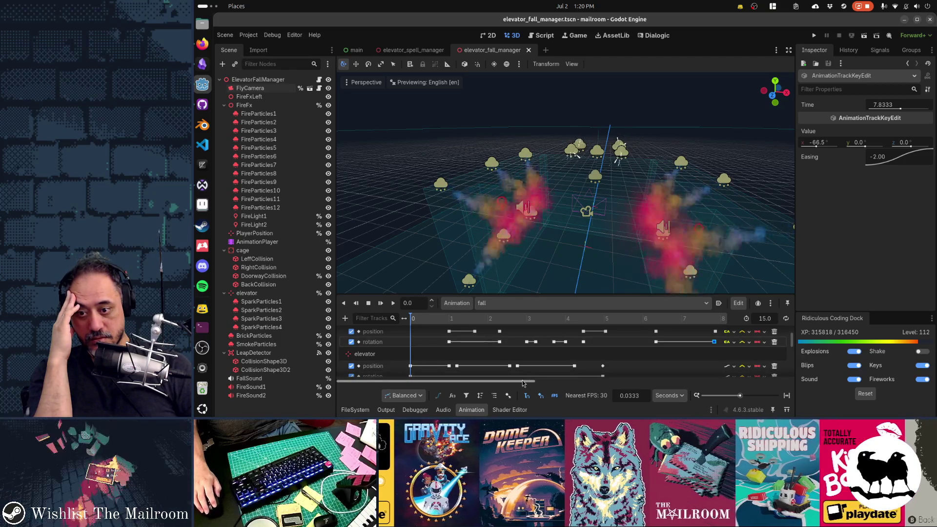
{"action": "left_click_drag", "start_coordinate": [640, 380], "coordinate": [657, 379]}
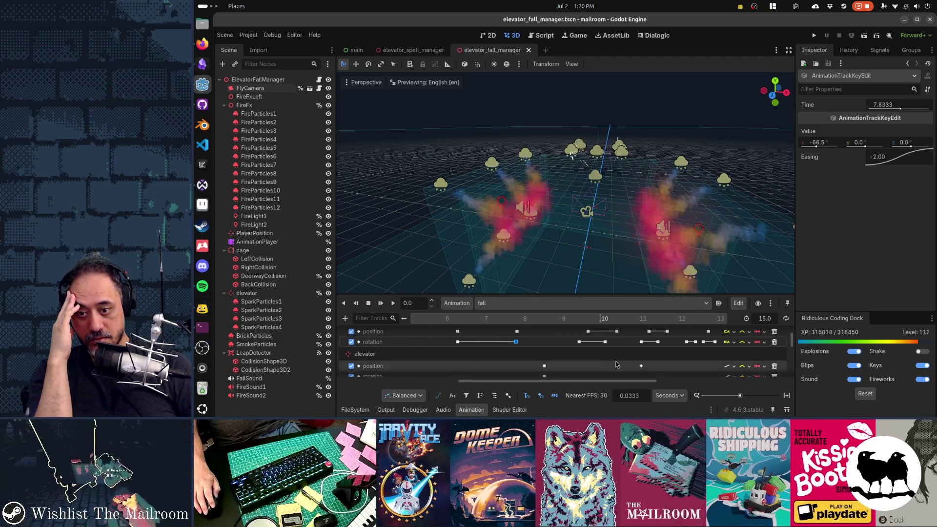
{"action": "left_click", "coordinate": [579, 342]}
{"action": "left_click", "coordinate": [604, 342]}
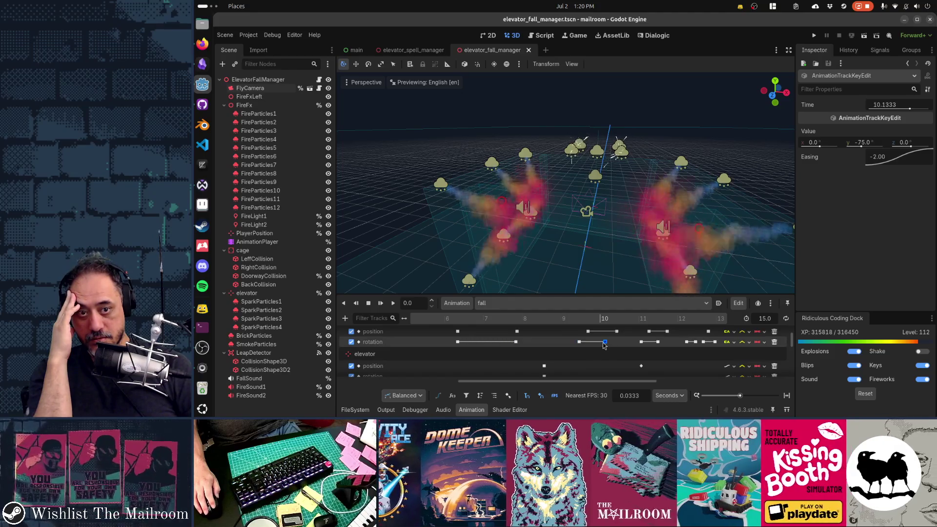
{"action": "scroll", "coordinate": [694, 384], "scroll_direction": "right", "scroll_amount": 2}
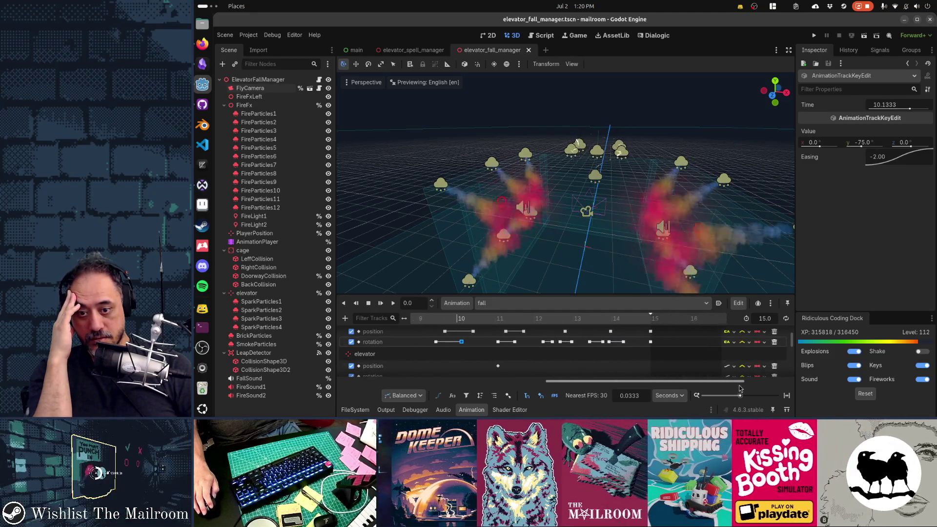
{"action": "left_click_drag", "start_coordinate": [689, 381], "coordinate": [499, 386]}
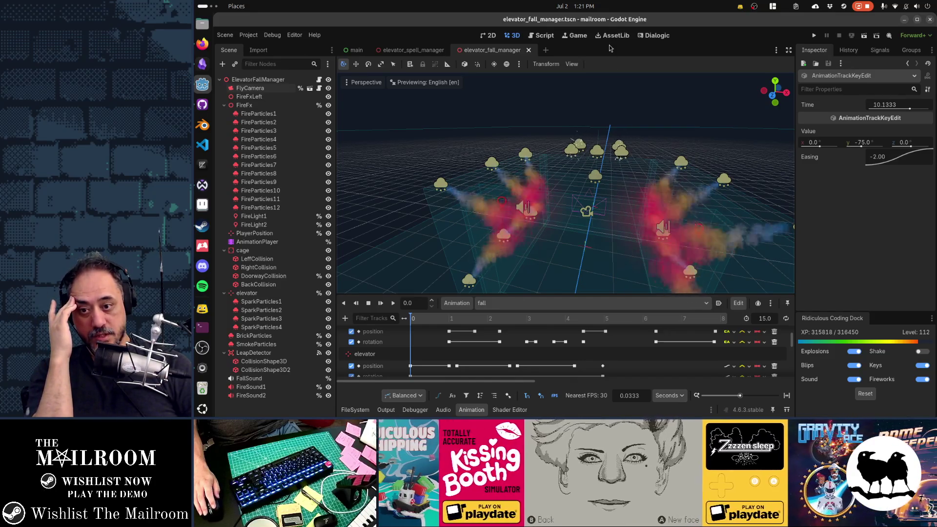
{"action": "scroll", "coordinate": [425, 354], "scroll_direction": "down", "scroll_amount": 1}
{"action": "left_click", "coordinate": [410, 354]}
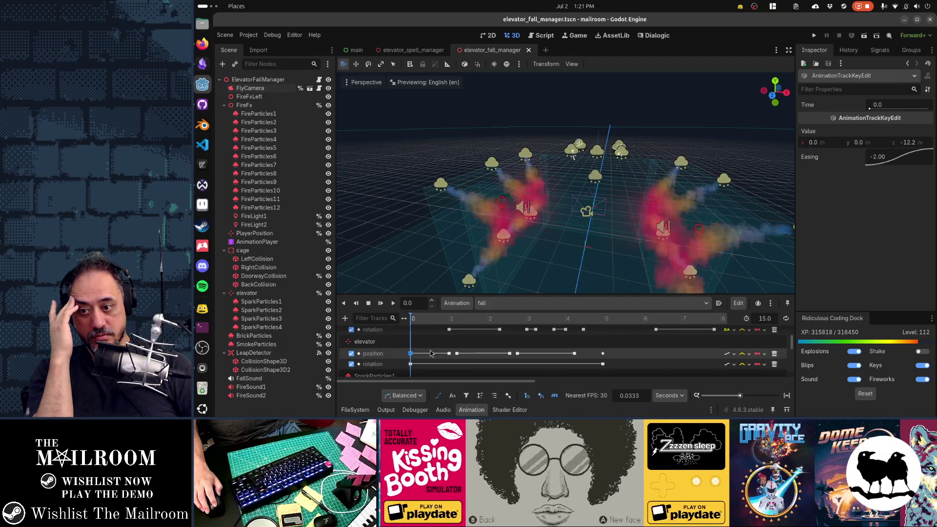
Step: Inspect the elevator position keys at 1.0, 1.2 and 4.9667 s and scrub the fall animation
{"action": "mouse_move", "coordinate": [451, 356]}
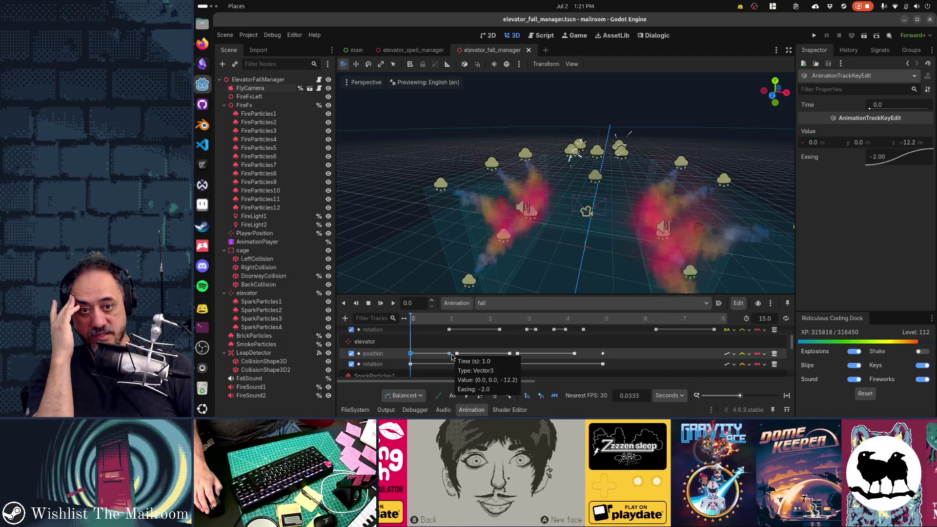
{"action": "left_click", "coordinate": [452, 356]}
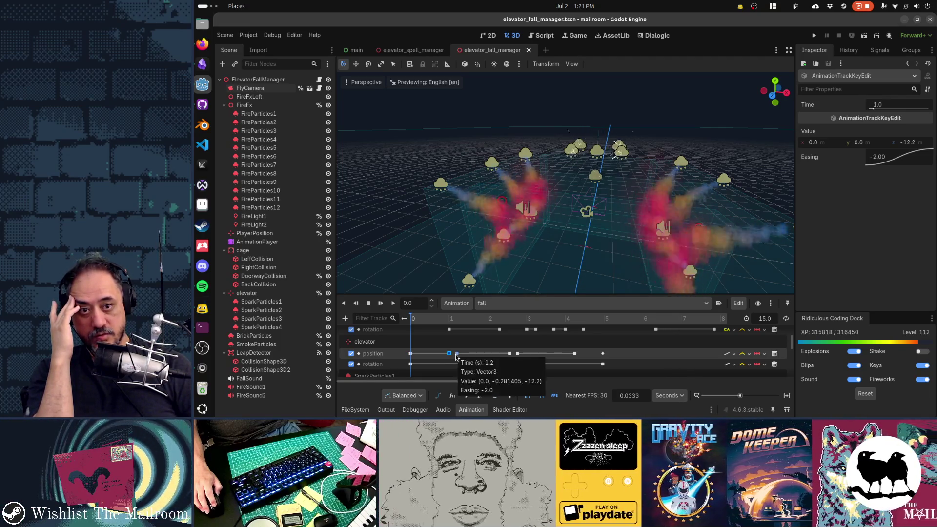
{"action": "left_click", "coordinate": [456, 354]}
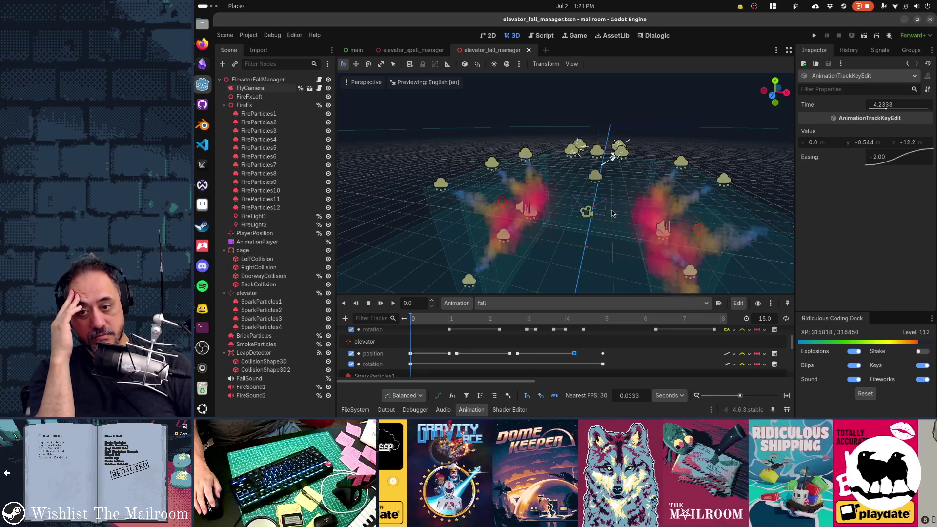
{"action": "left_click", "coordinate": [603, 355]}
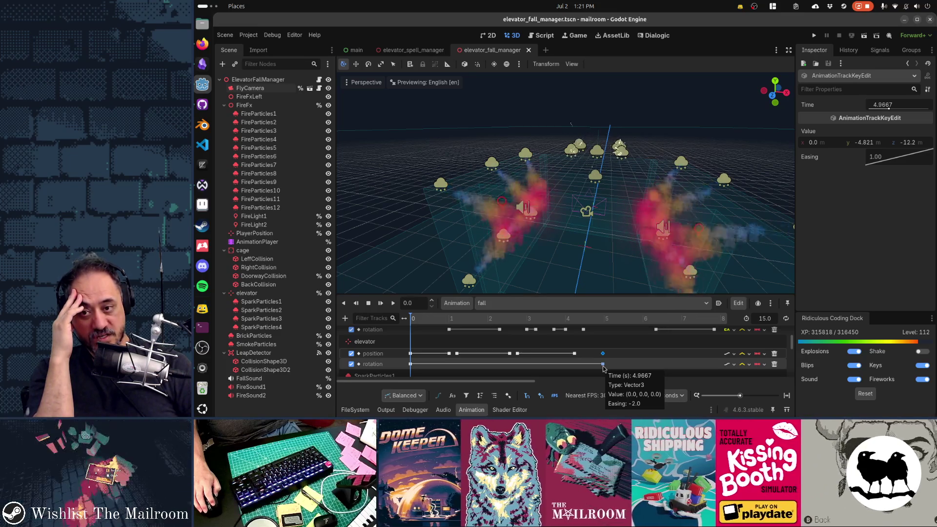
{"action": "scroll", "coordinate": [518, 342], "scroll_direction": "down", "scroll_amount": 3}
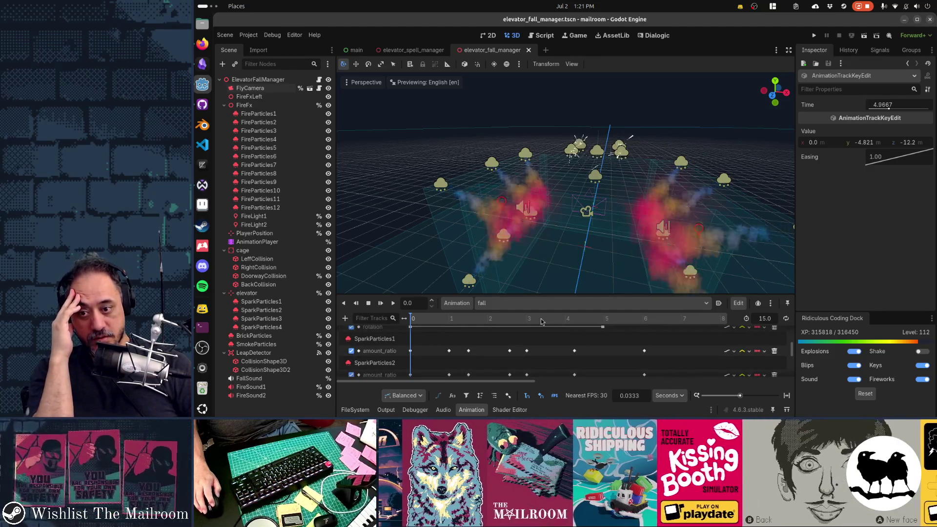
{"action": "left_click_drag", "start_coordinate": [419, 319], "coordinate": [498, 317]}
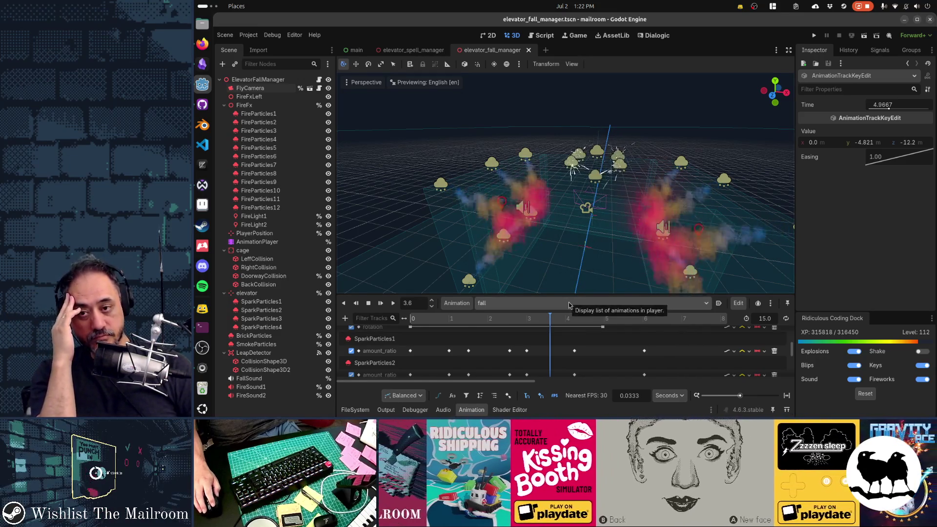
{"action": "left_click_drag", "start_coordinate": [568, 320], "coordinate": [627, 321]}
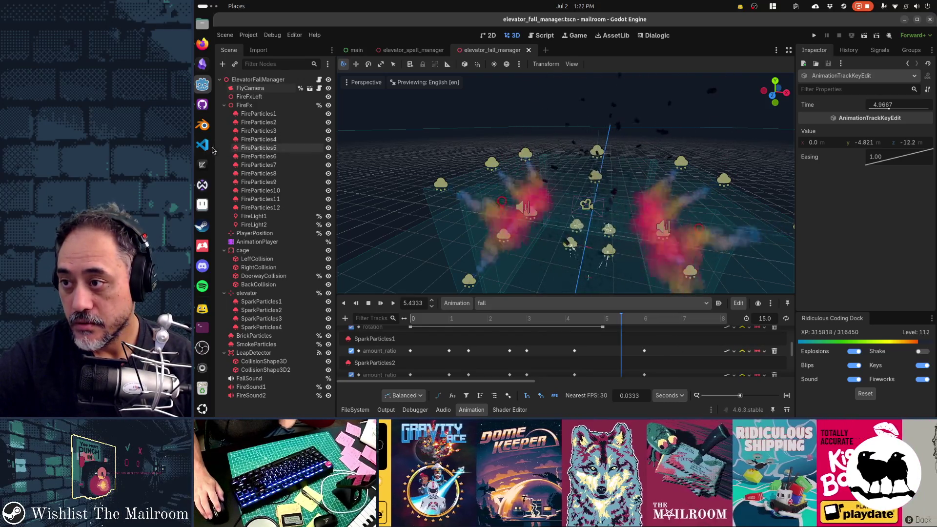
Step: Discard elevator_spell_manager.tscn changes in GitHub Desktop and reload the scene from disk in Godot
{"action": "left_click", "coordinate": [202, 104]}
{"action": "right_click", "coordinate": [326, 93]}
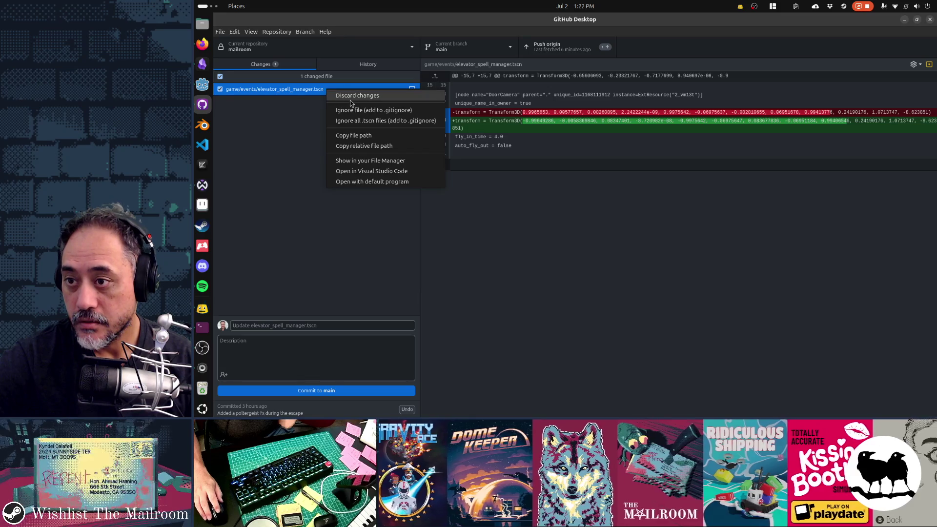
{"action": "left_click", "coordinate": [351, 98]}
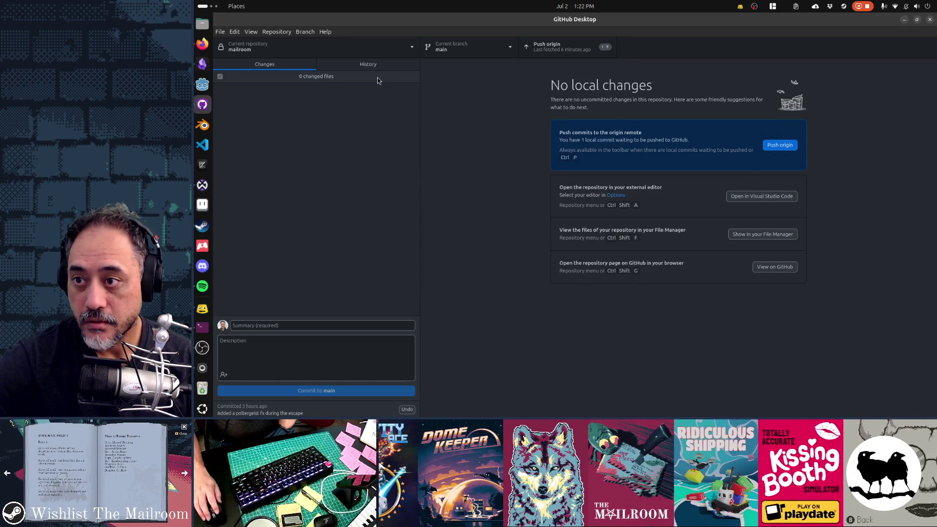
{"action": "left_click", "coordinate": [905, 19]}
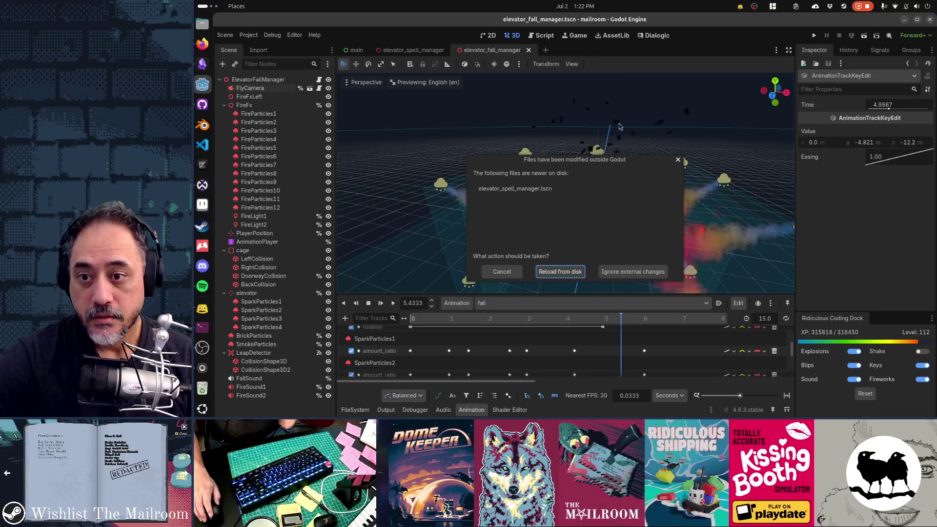
{"action": "left_click", "coordinate": [564, 272]}
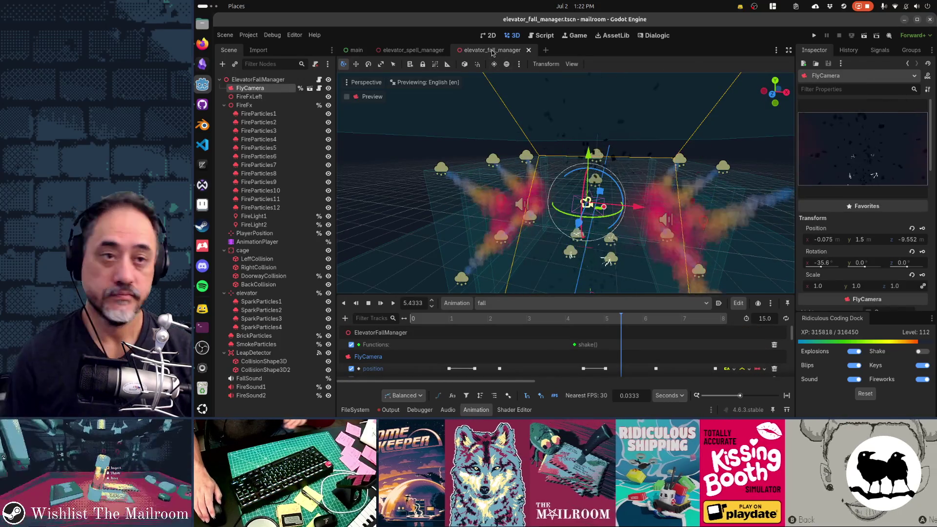
Step: Close elevator_fall_manager and confirm DoorCamera's rotation is back to 4.0, 4.8, 0.0 in 3D
{"action": "left_click", "coordinate": [529, 50]}
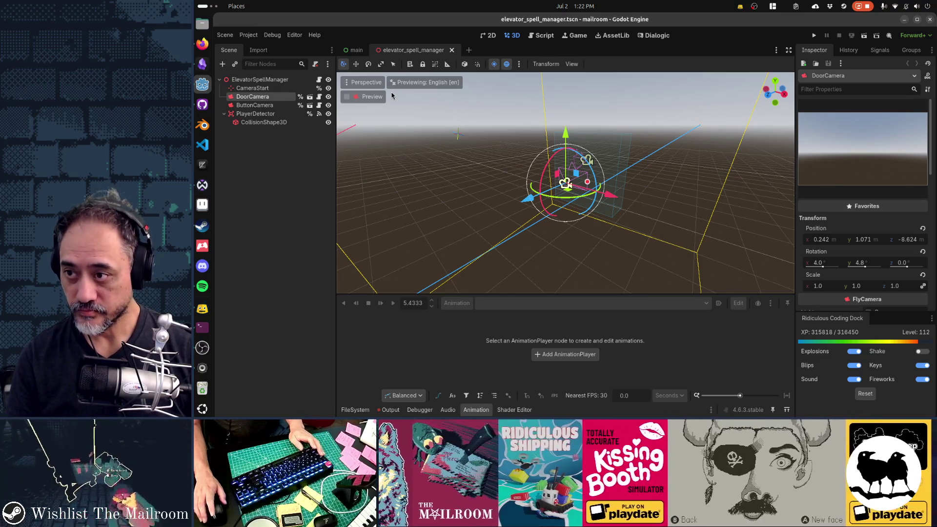
{"action": "key", "text": "alt+Tab"}
{"action": "key", "text": "alt+Tab"}
{"action": "key", "text": "alt+Tab"}
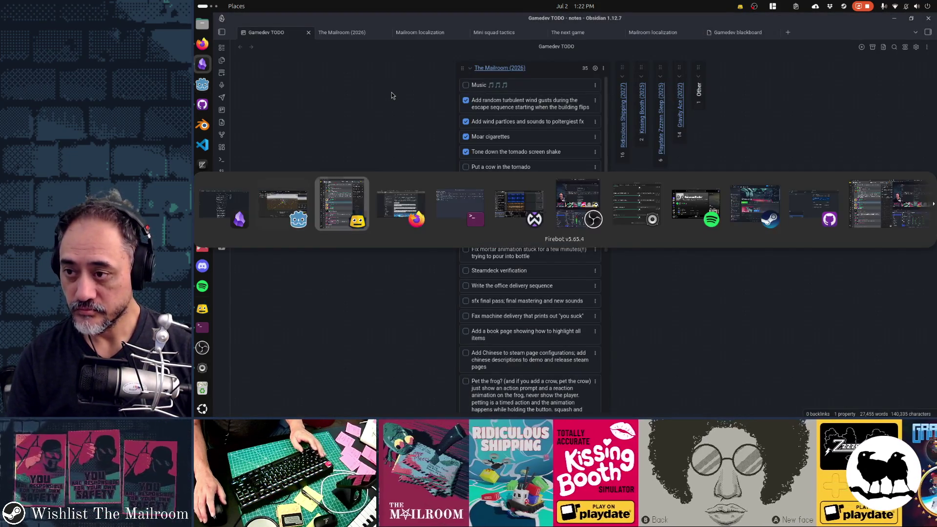
{"action": "key", "text": "alt+shift+Tab"}
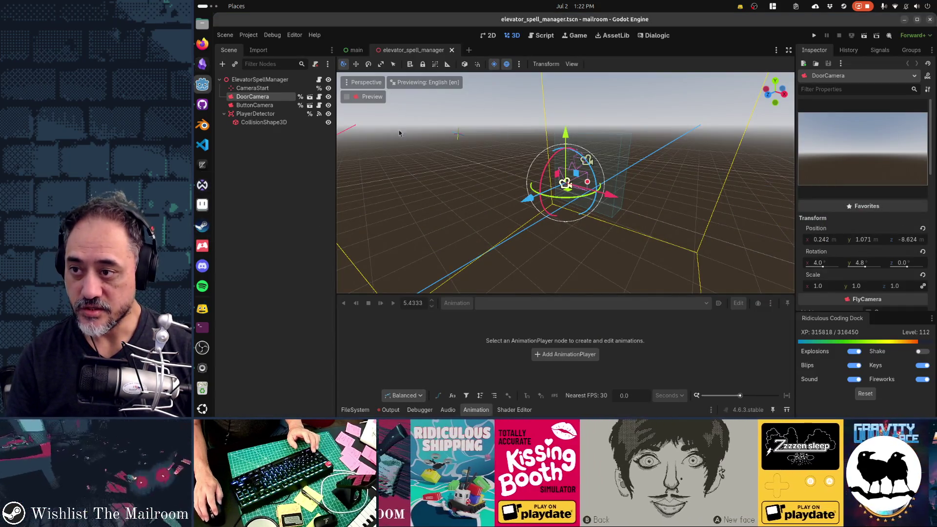
{"action": "left_click", "coordinate": [259, 105]}
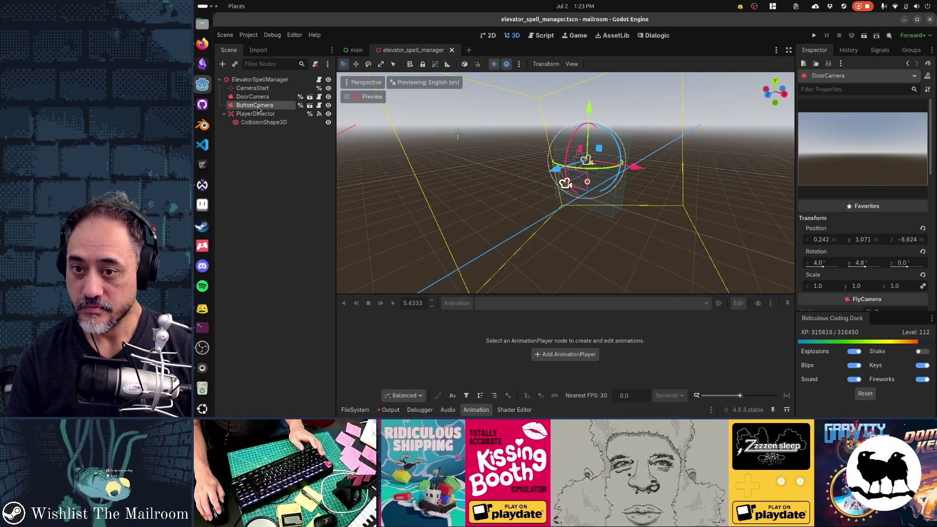
{"action": "scroll", "coordinate": [530, 220], "scroll_direction": "up", "scroll_amount": 3}
{"action": "mouse_move", "coordinate": [529, 219]}
{"action": "left_mouse_down"}
{"action": "mouse_move", "coordinate": [422, 207]}
{"action": "mouse_move", "coordinate": [444, 197]}
{"action": "left_mouse_up"}
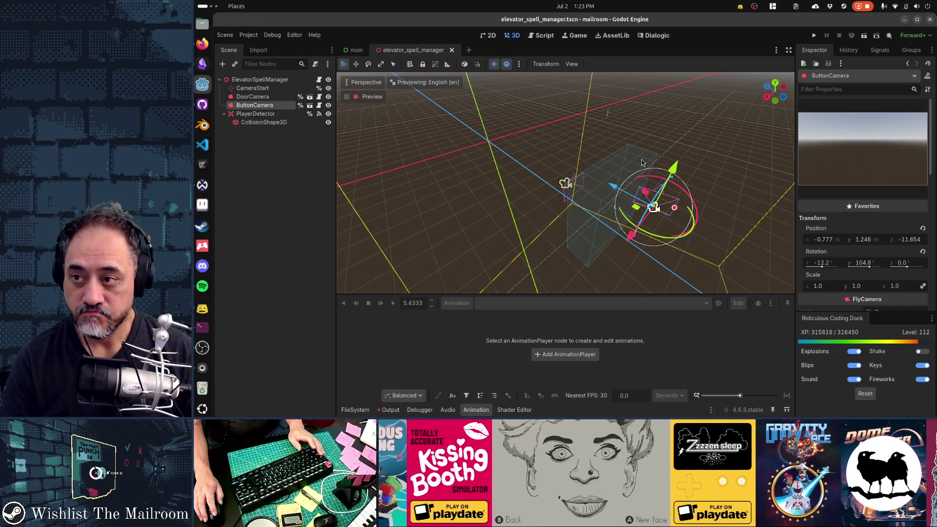
{"action": "mouse_move", "coordinate": [643, 163]}
{"action": "left_mouse_down"}
{"action": "mouse_move", "coordinate": [555, 237]}
{"action": "mouse_move", "coordinate": [667, 239]}
{"action": "mouse_move", "coordinate": [586, 188]}
{"action": "left_mouse_up"}
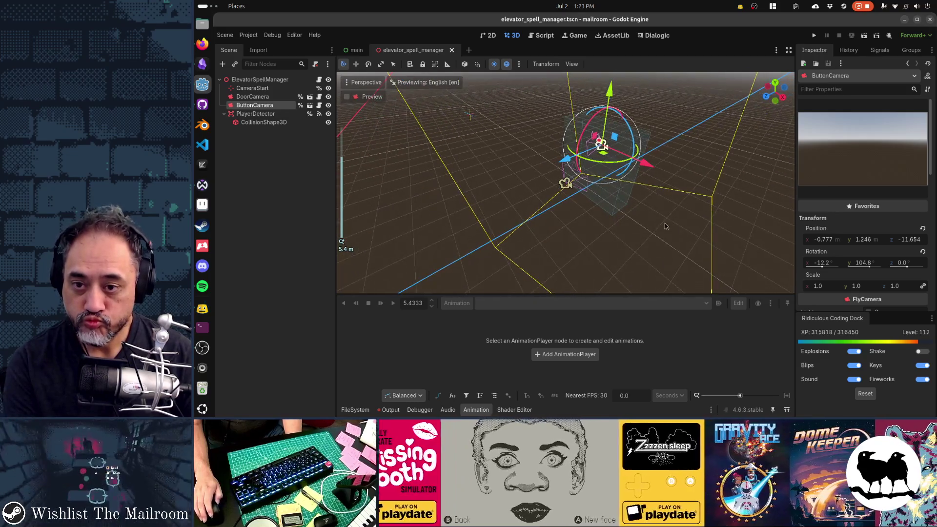
{"action": "left_click", "coordinate": [575, 189]}
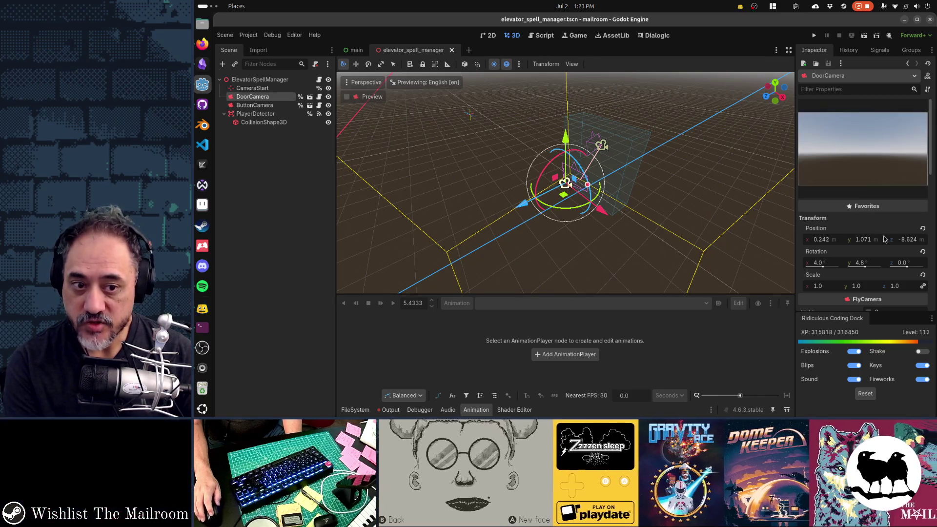